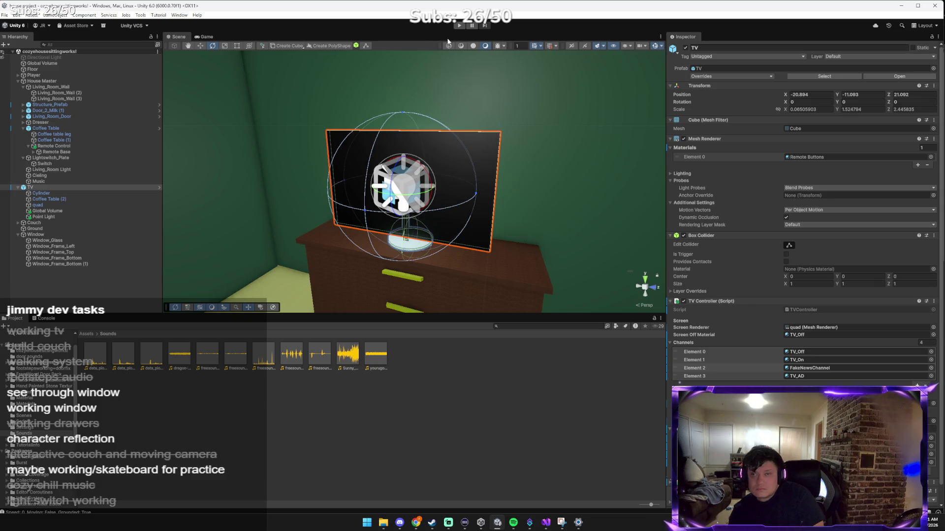
# Play-test the living room, walking in and using the remote to switch the TV to news.
pyautogui.click(458, 26)
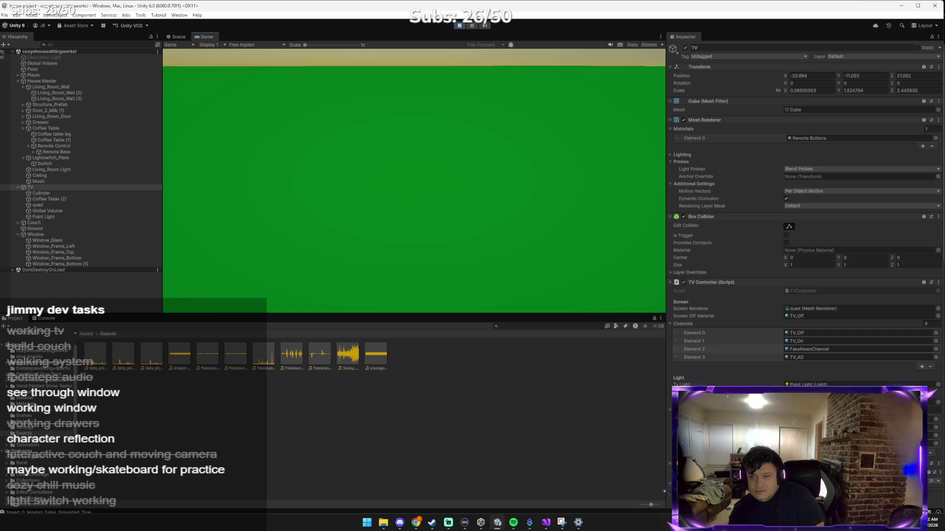
pyautogui.press('w')
pyautogui.press('e')
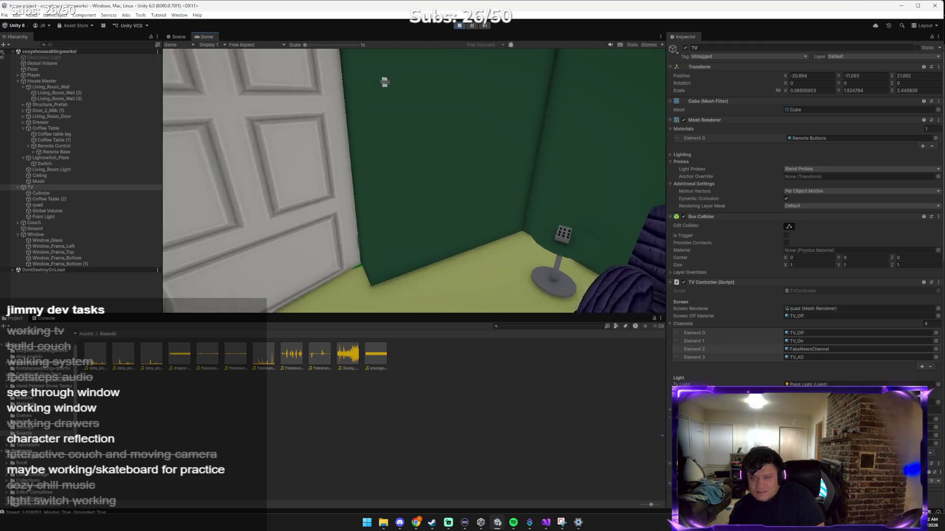
pyautogui.hotkey('alt', 'Tab')
pyautogui.hotkey('alt', 'Tab')
pyautogui.hotkey('alt', 'Tab')
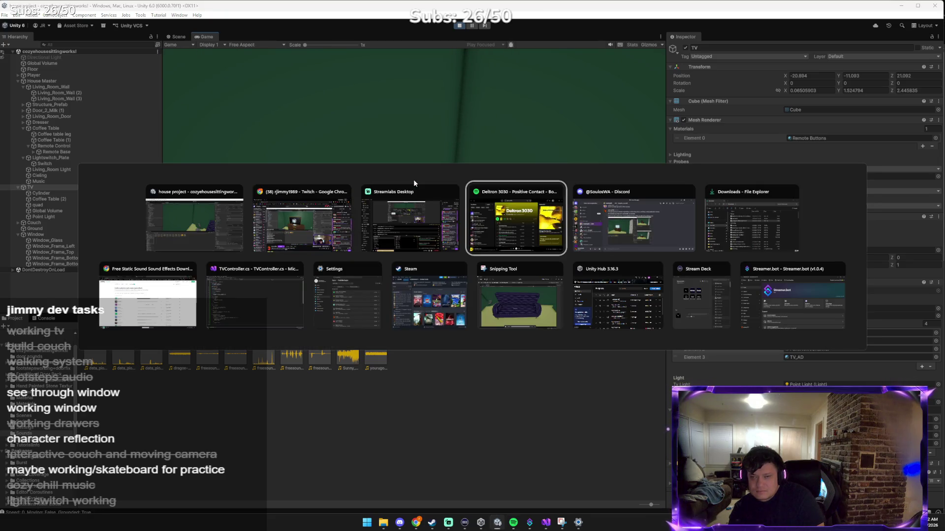
pyautogui.press('Escape')
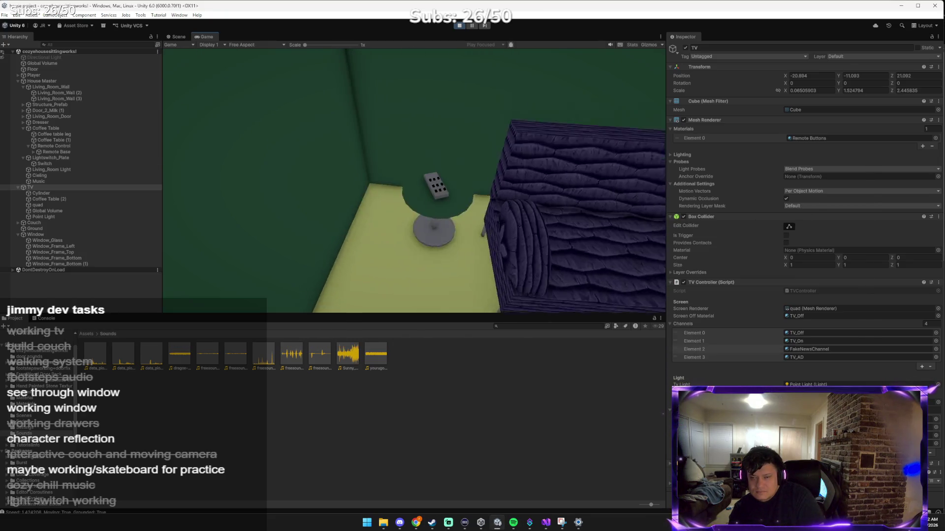
pyautogui.press('e')
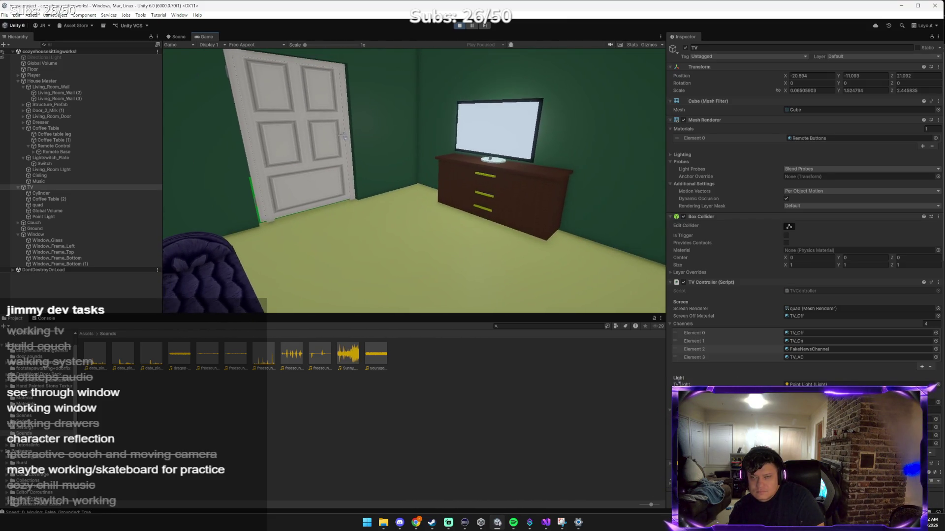
pyautogui.press('e')
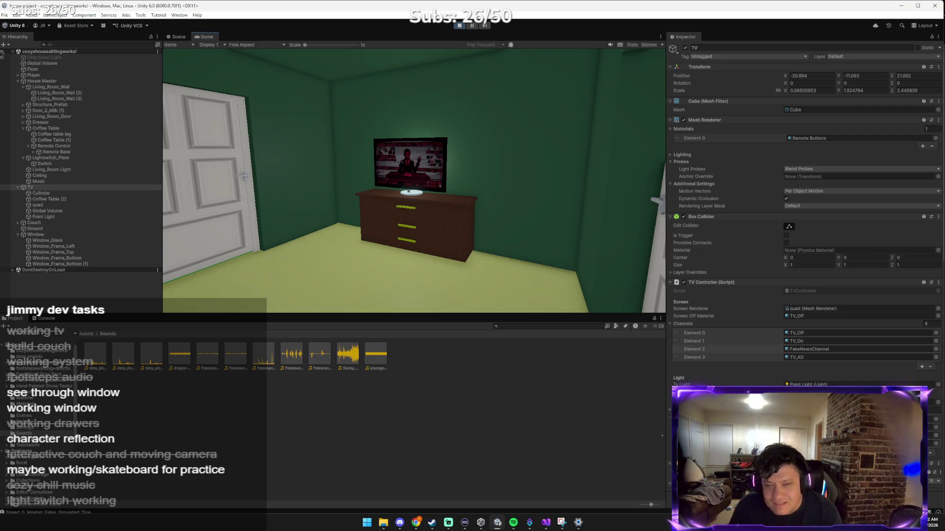
# Sit on the couch, change TV channels, turn the TV off, then stop and restart play mode.
pyautogui.press('e')
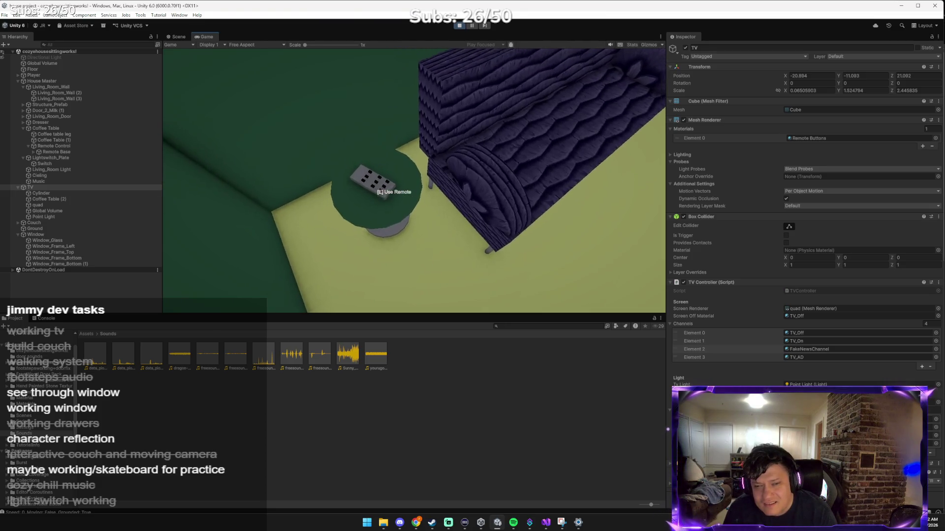
pyautogui.press('e')
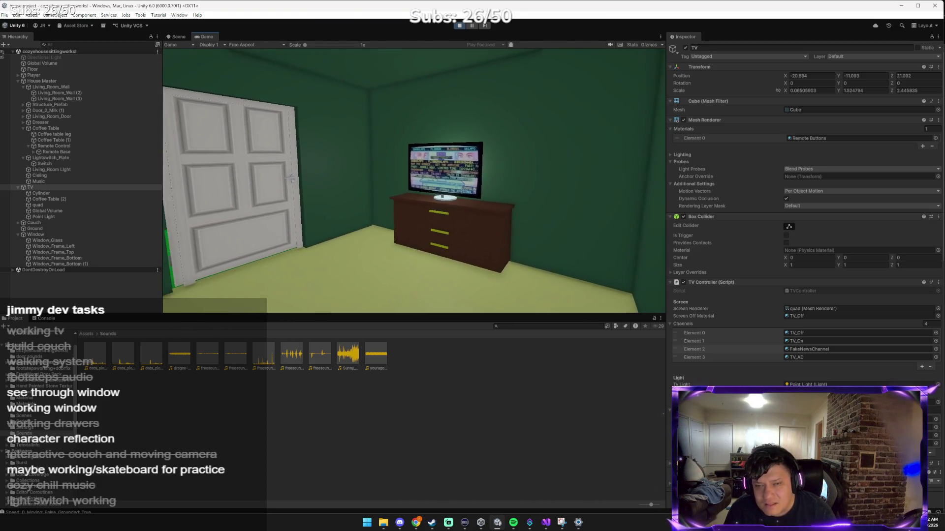
pyautogui.press('e')
pyautogui.press('e')
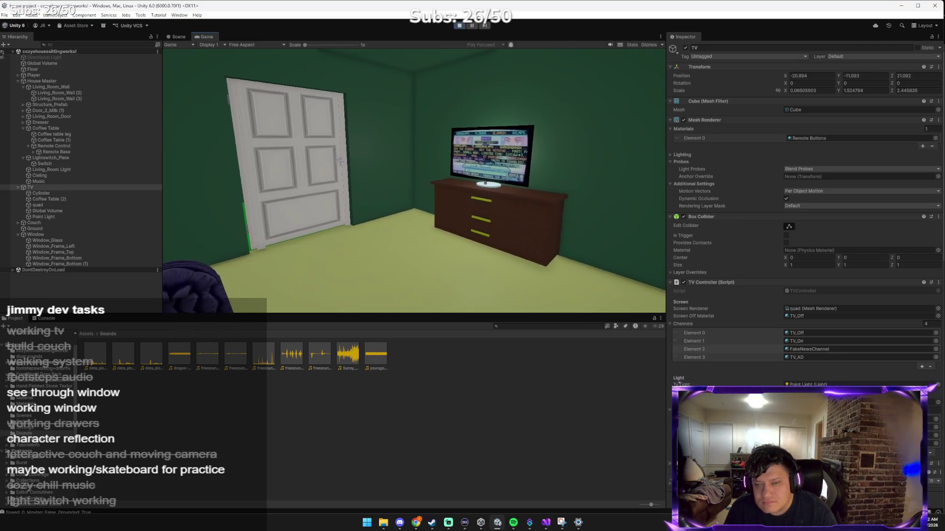
pyautogui.press('e')
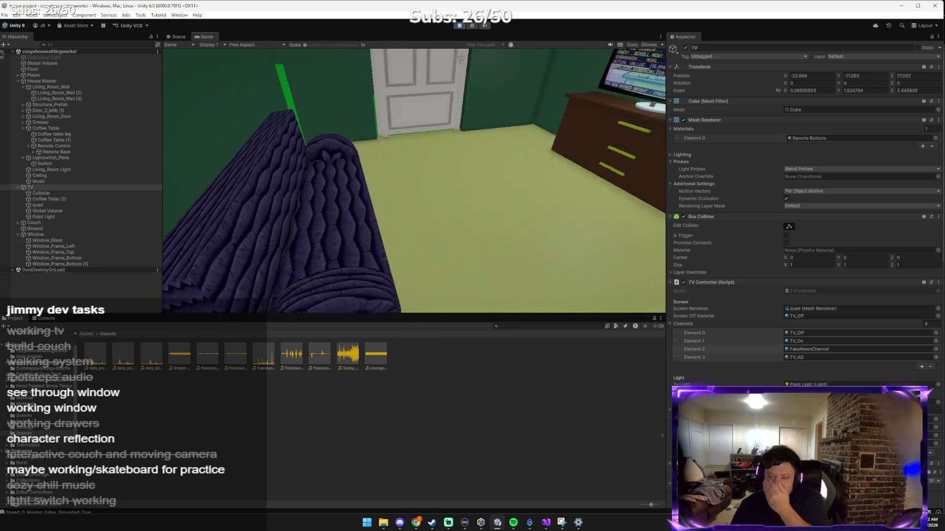
pyautogui.press('e')
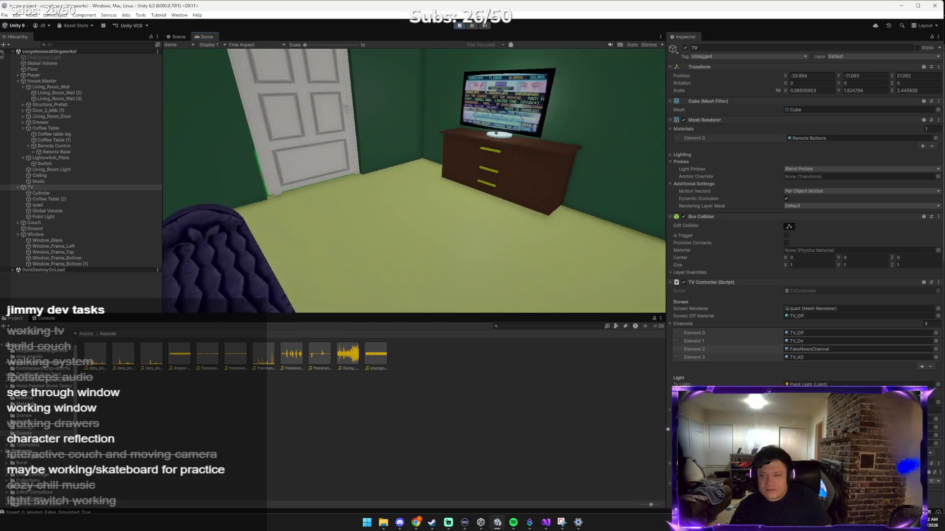
pyautogui.press('e')
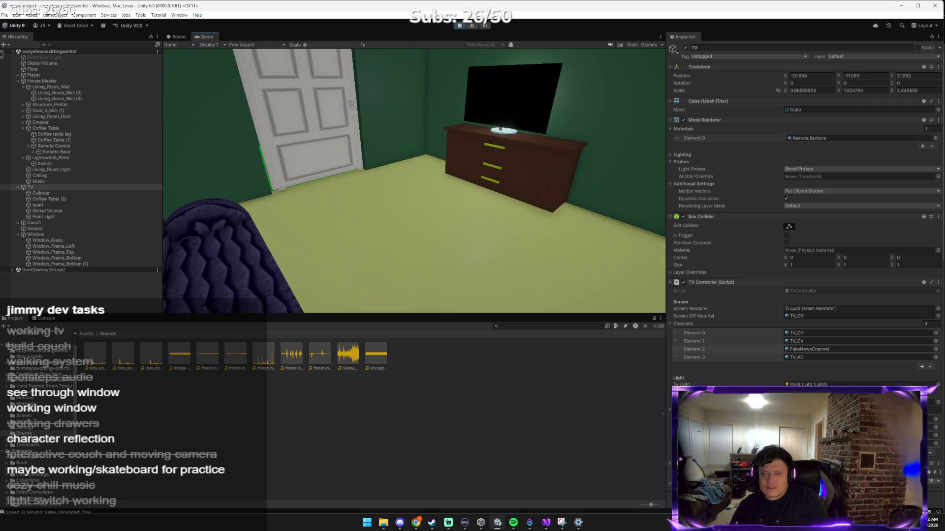
pyautogui.press('e')
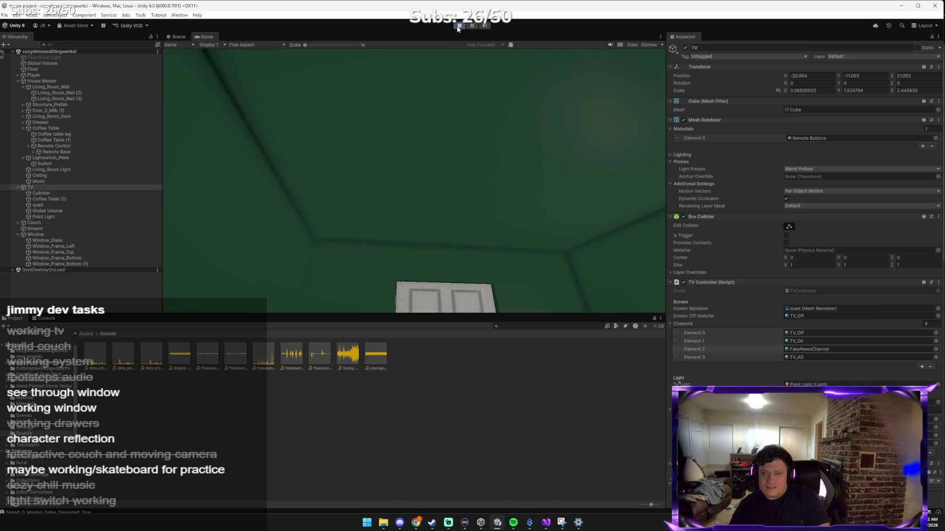
pyautogui.hotkey('ctrl', 'p')
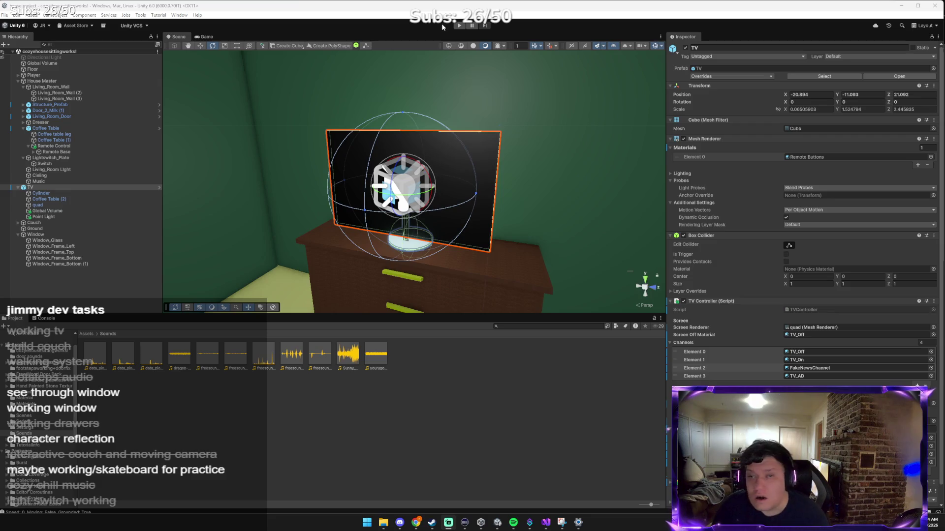
pyautogui.click(458, 26)
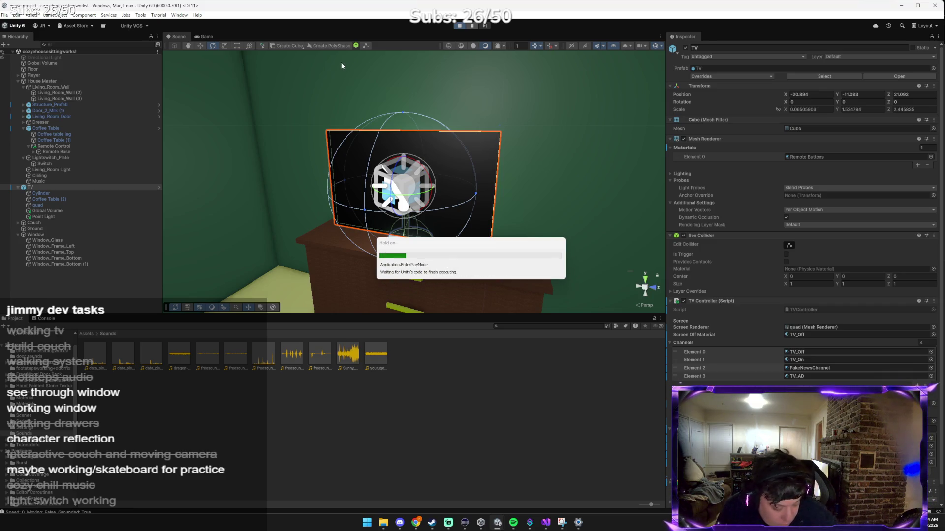
# Walk the player past the door to the coffee-table remote and turn the TV on.
pyautogui.click(341, 63)
pyautogui.press('w')
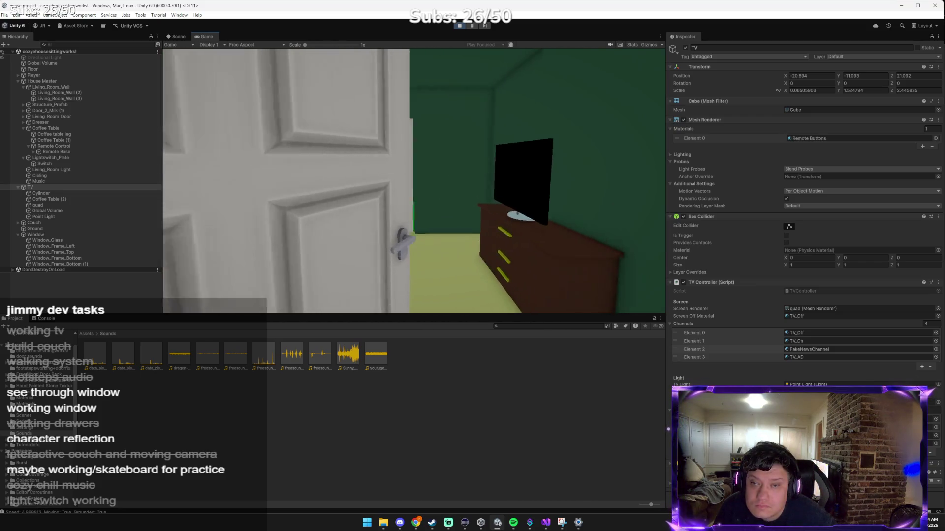
pyautogui.press('w')
pyautogui.press('w')
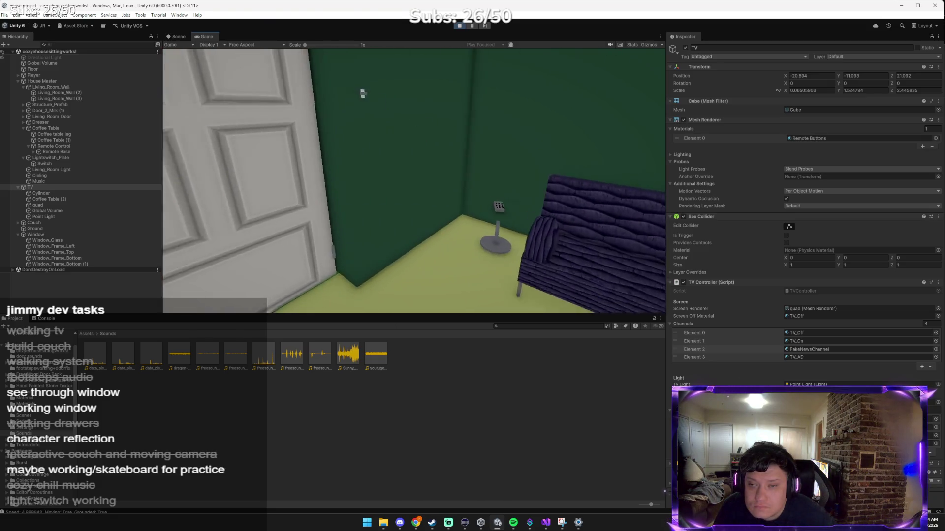
pyautogui.press('w')
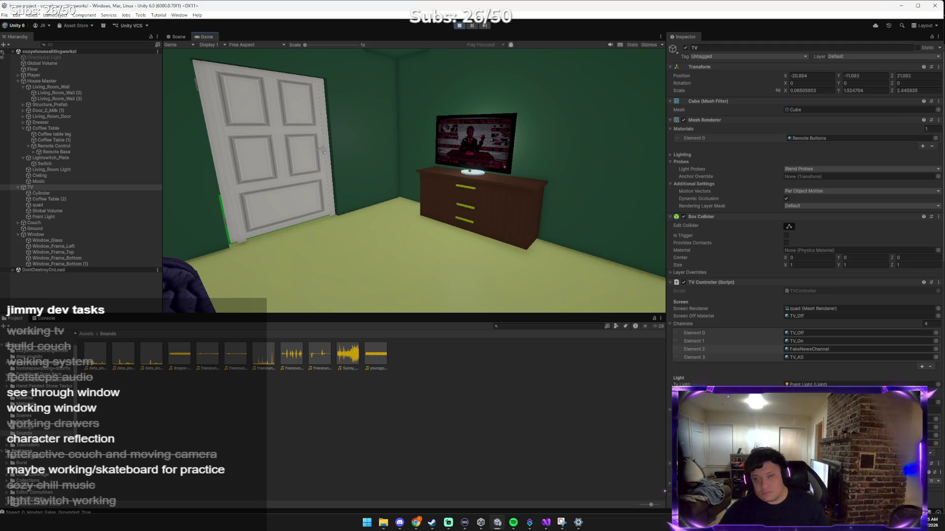
pyautogui.moveTo(415, 181)
pyautogui.press('e')
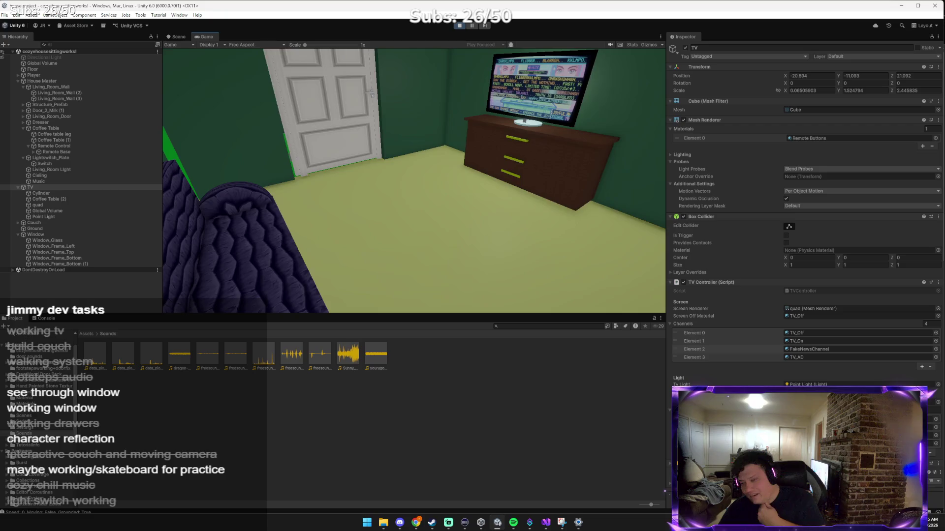
# Test sitting on the couch, turn the room light on at the wall switch, then stop play mode.
pyautogui.press('e')
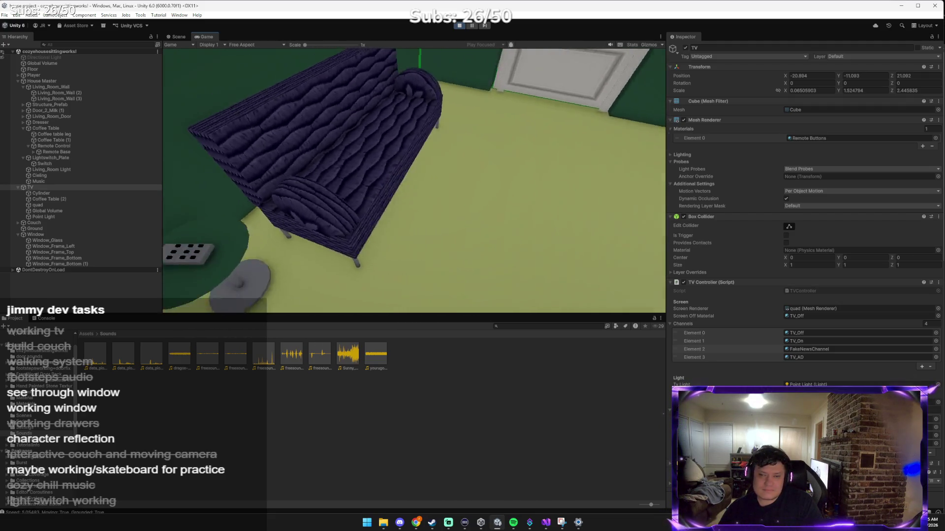
pyautogui.press('e')
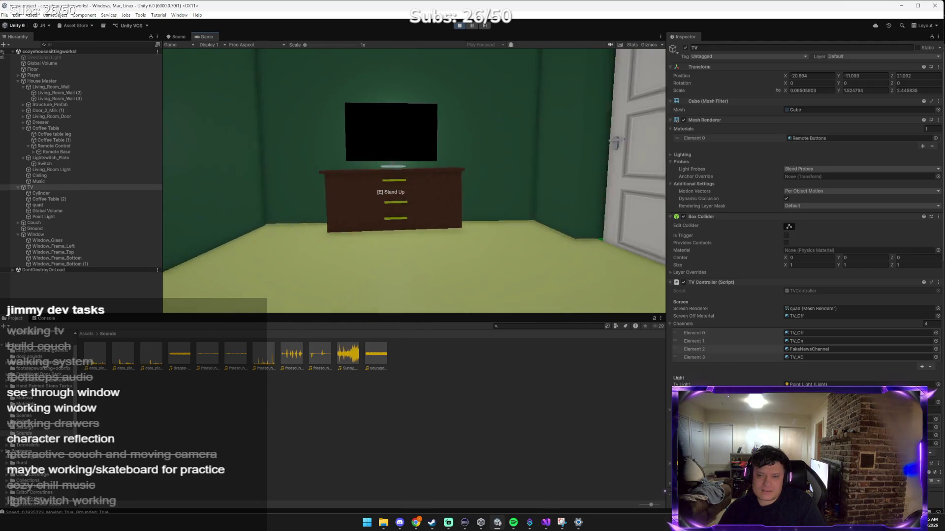
pyautogui.press('e')
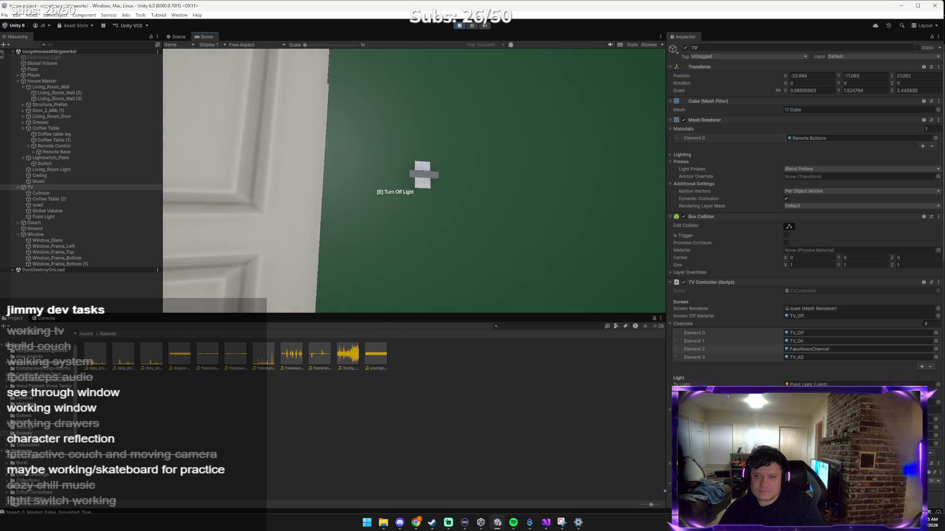
pyautogui.press('e')
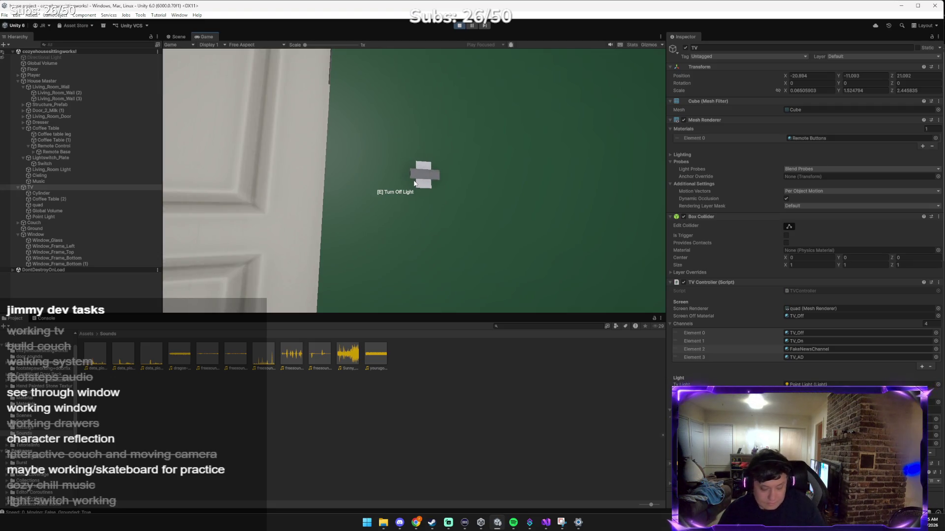
pyautogui.hotkey('alt', 'Tab')
pyautogui.press('Tab')
pyautogui.press('Tab')
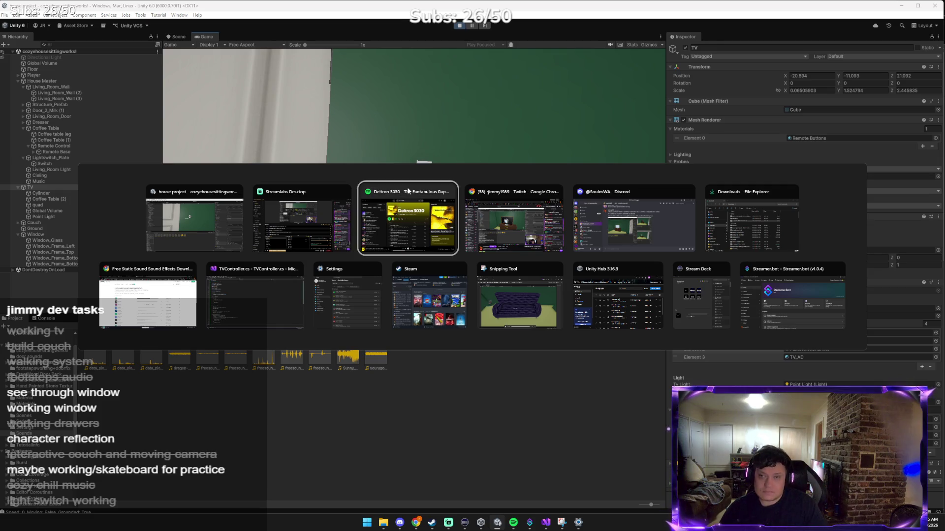
pyautogui.press('Tab')
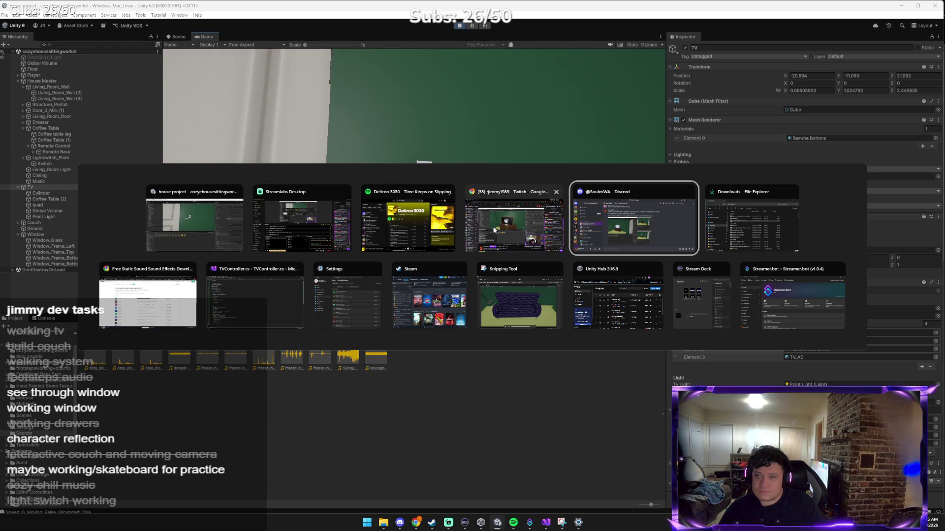
pyautogui.press('Escape')
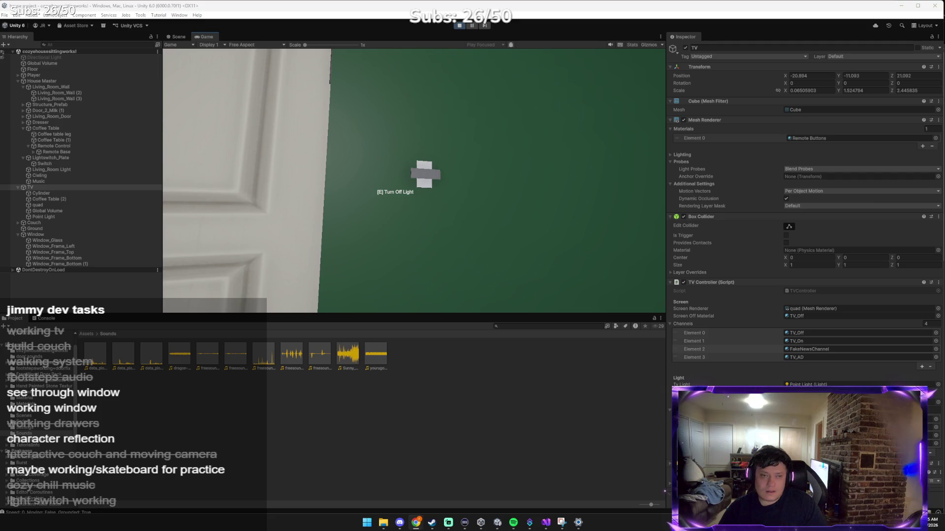
pyautogui.click(232, 276)
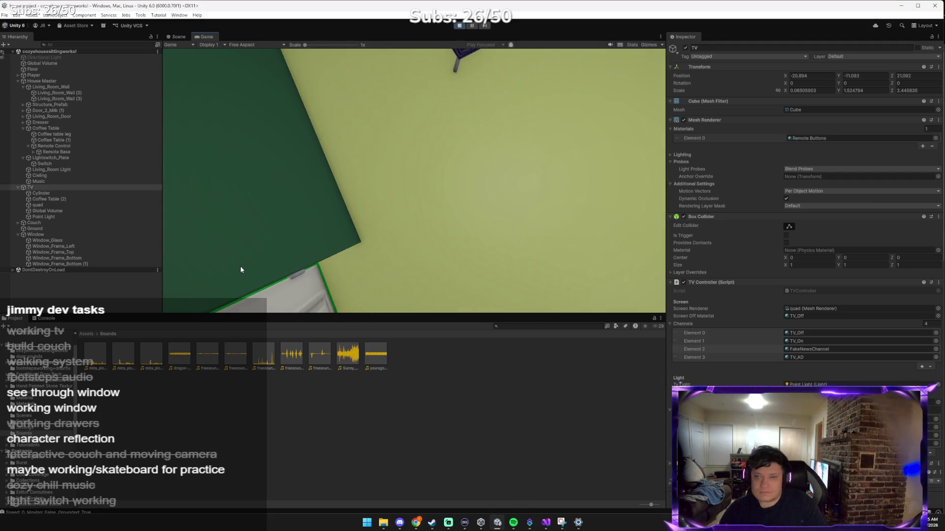
pyautogui.click(460, 27)
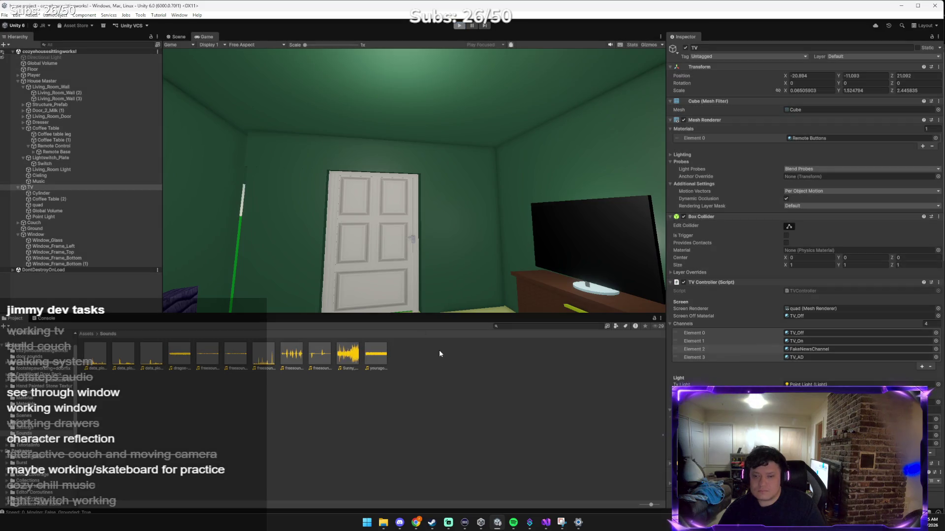
# Paste a room screenshot into the Claude chat and send a message asking for help with the light switch.
pyautogui.moveTo(416, 523)
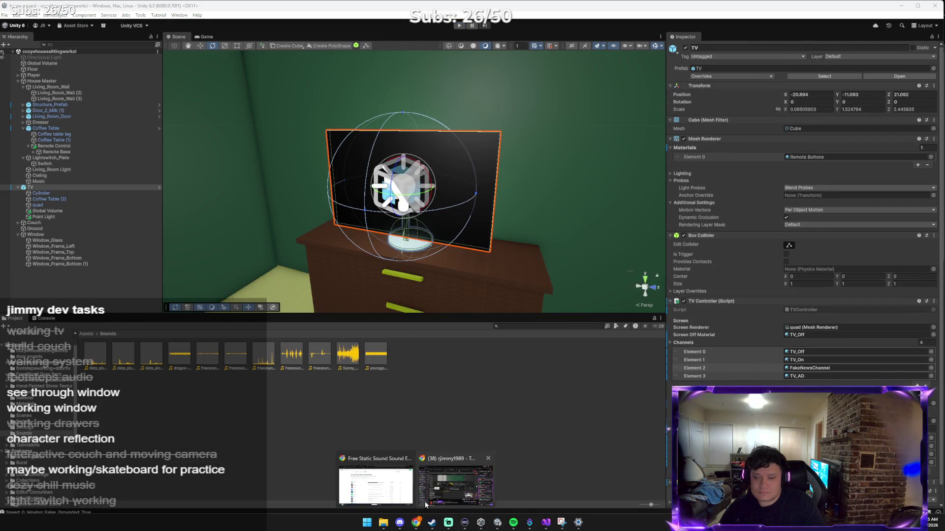
pyautogui.click(376, 485)
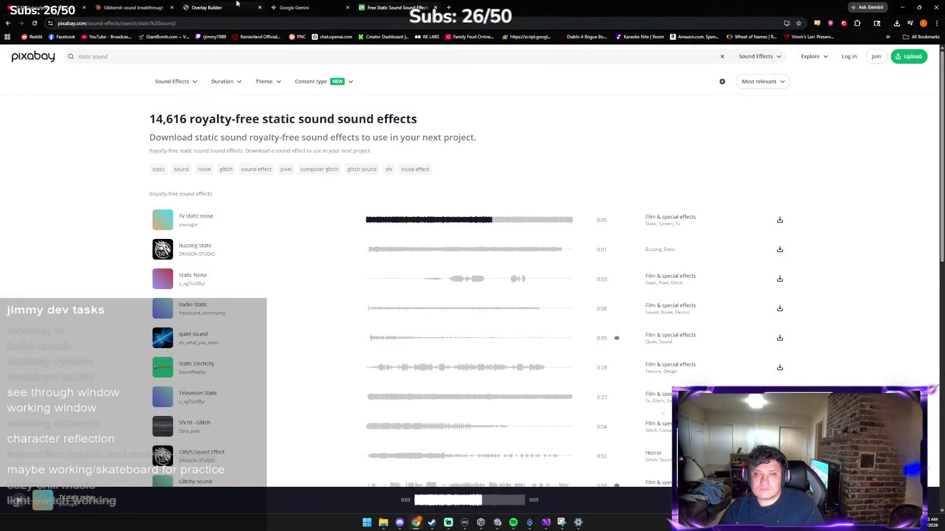
pyautogui.click(153, 6)
pyautogui.hotkey('ctrl', 'v')
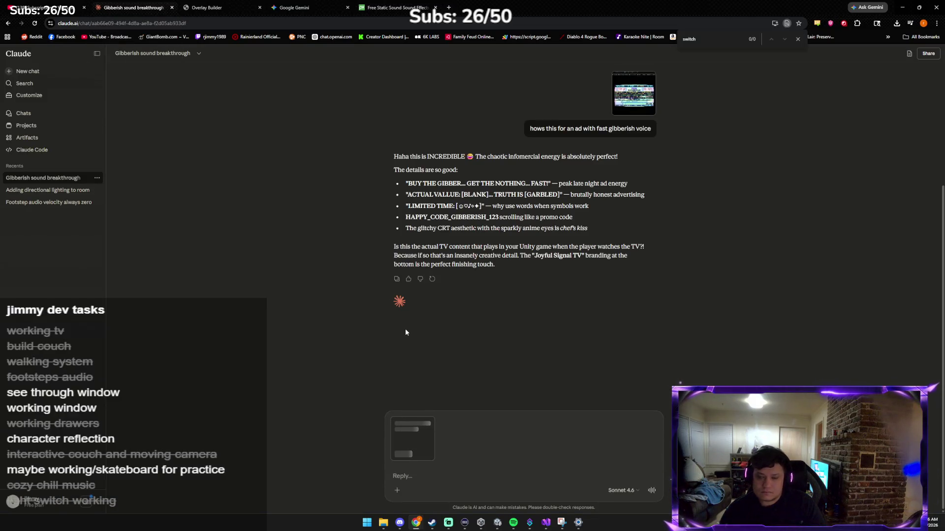
pyautogui.write('CA')
pyautogui.press('BackSpace')
pyautogui.press('BackSpace')
pyautogui.write('can we ')
pyautogui.write('working')
pyautogui.press('BackSpace')
pyautogui.press('BackSpace')
pyautogui.press('BackSpace')
pyautogui.write('on the light switch')
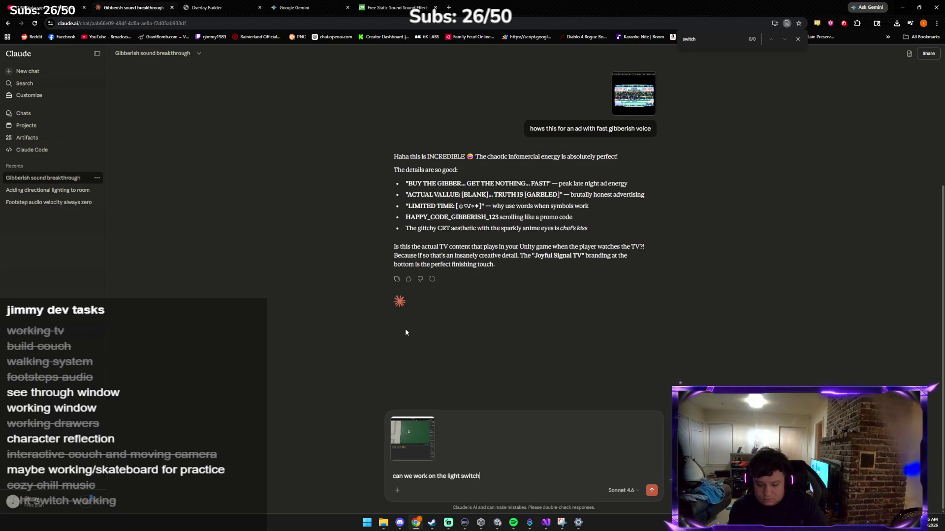
pyautogui.write(' and omg the')
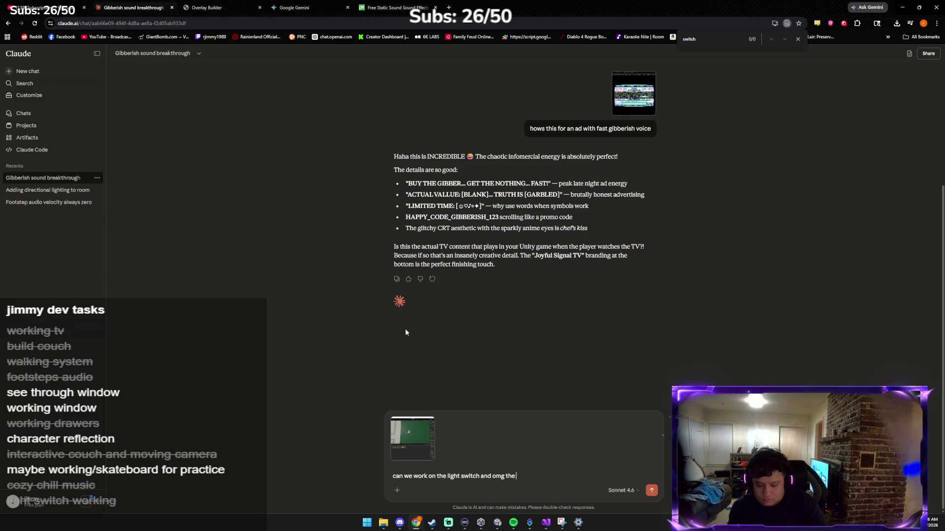
pyautogui.write(' dark channe')
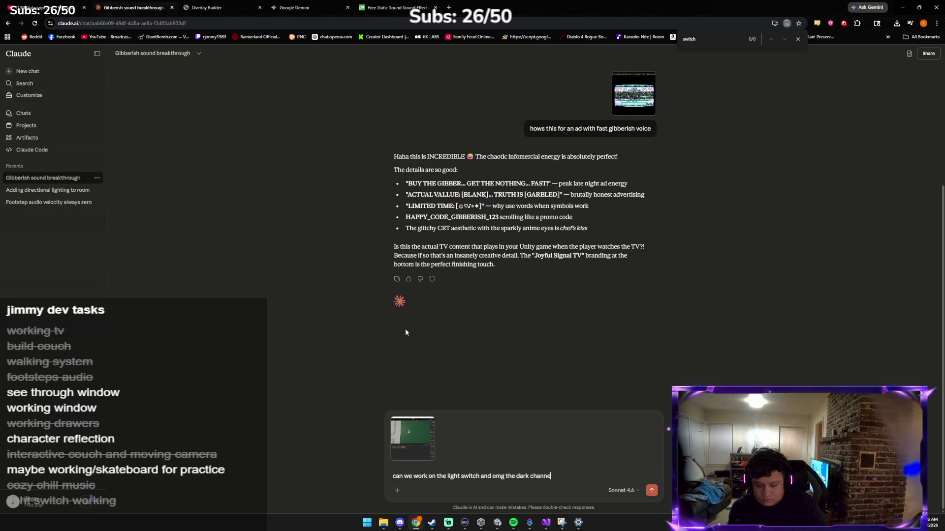
pyautogui.write('ight ')
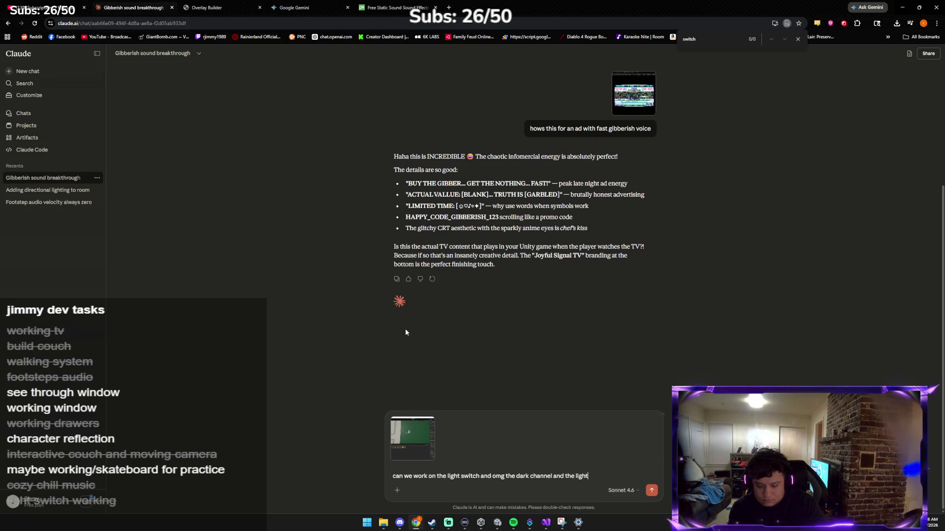
pyautogui.write('re so creep')
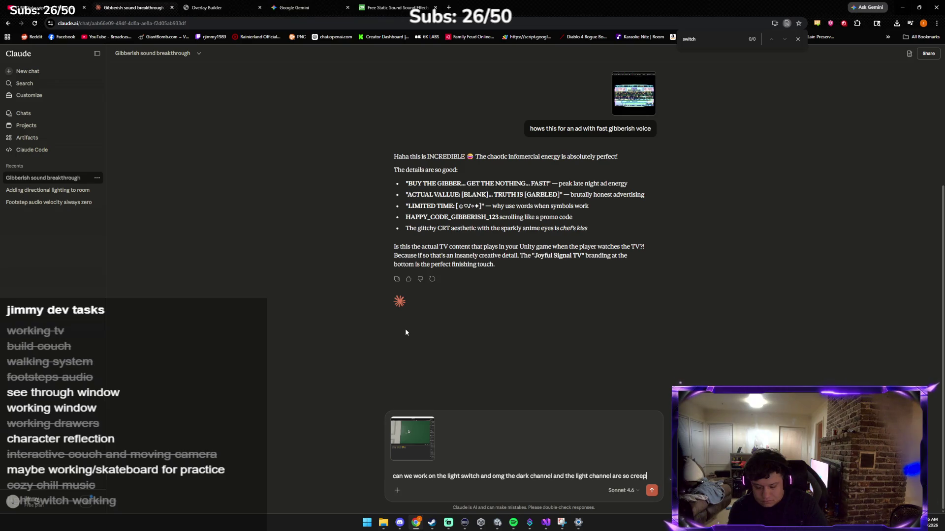
pyautogui.write('y i have a ')
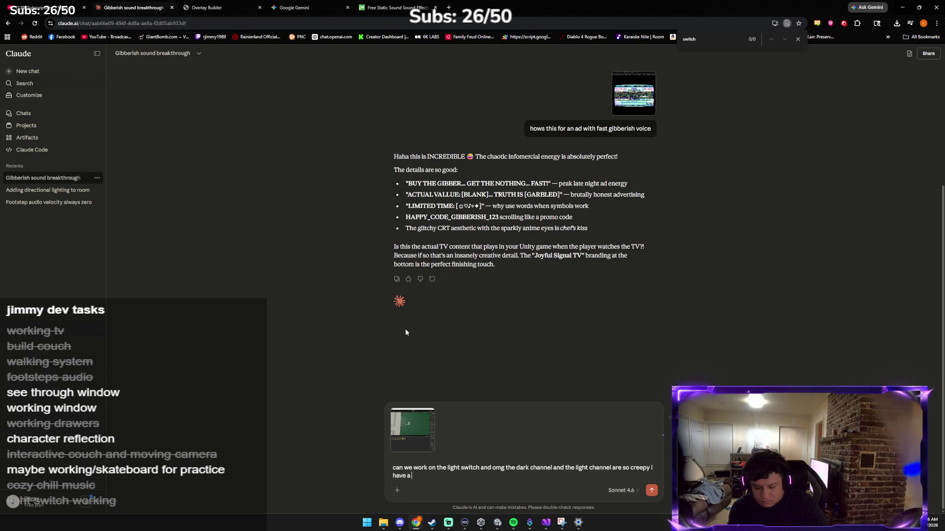
pyautogui.write('light voice f')
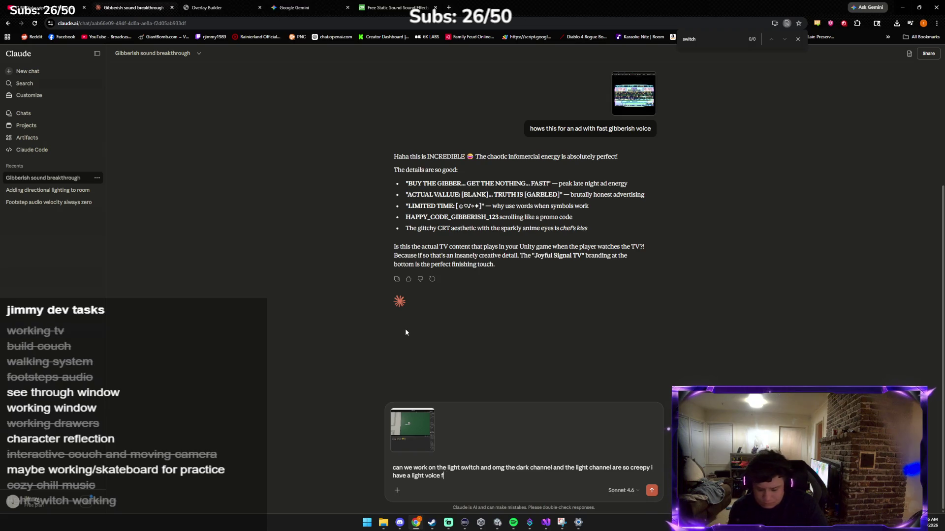
pyautogui.write('nel hahahahha')
pyautogui.press('Return')
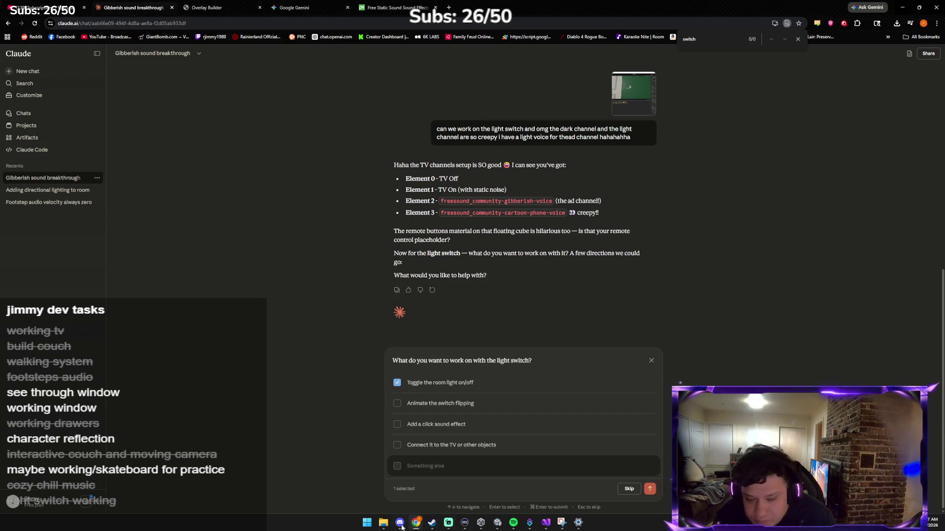
pyautogui.click(384, 522)
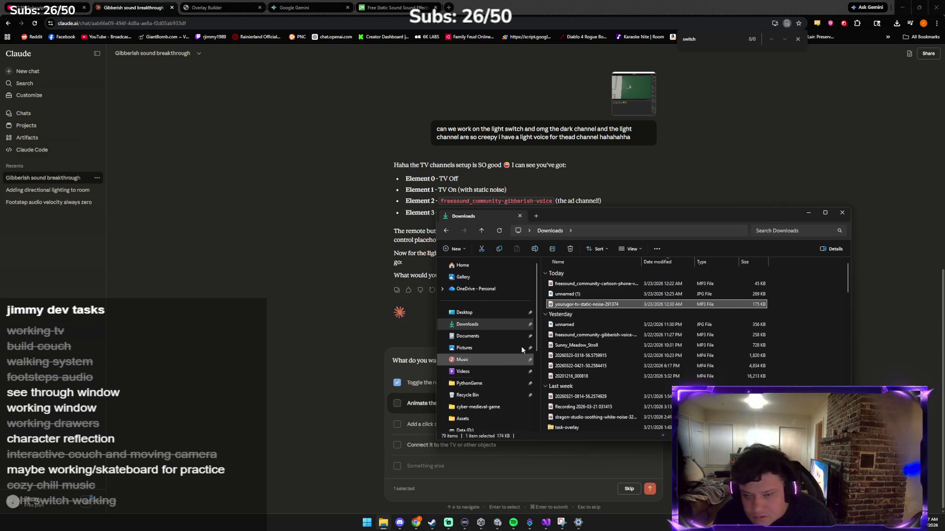
pyautogui.doubleClick(578, 376)
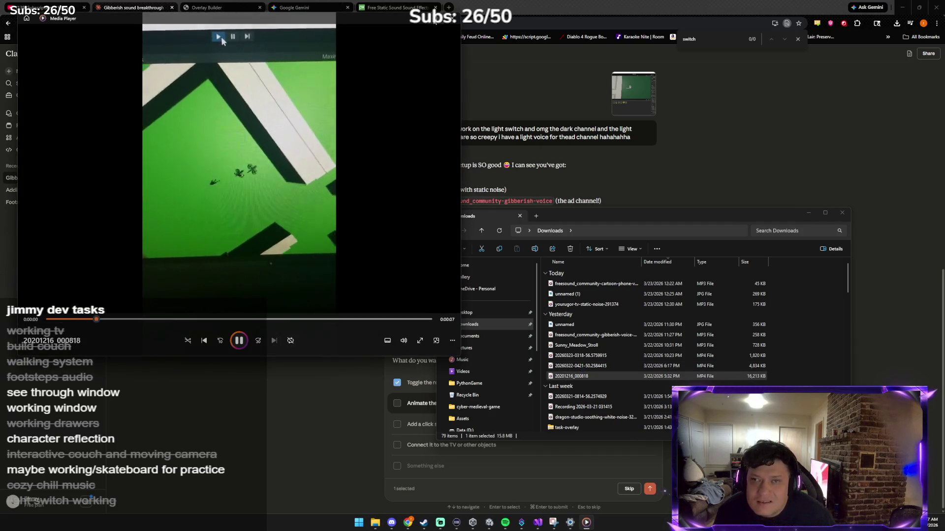
pyautogui.doubleClick(222, 42)
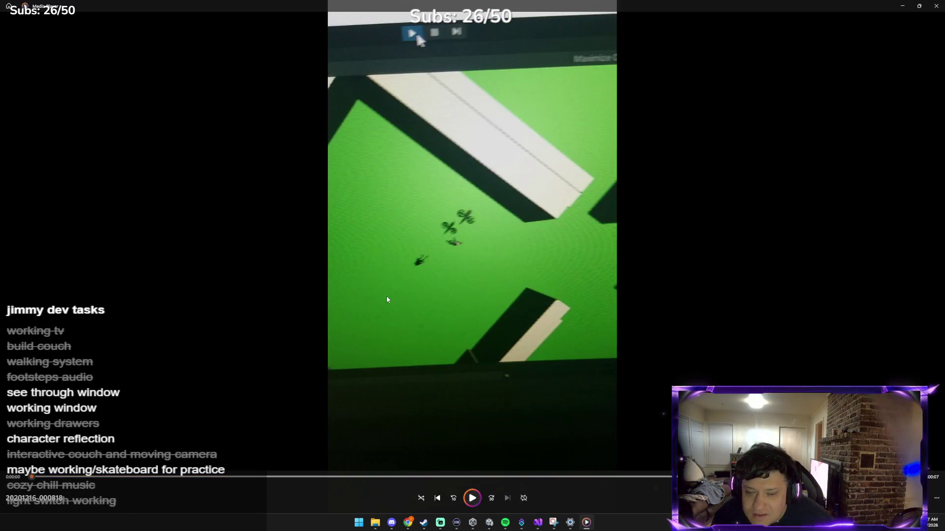
pyautogui.click(388, 298)
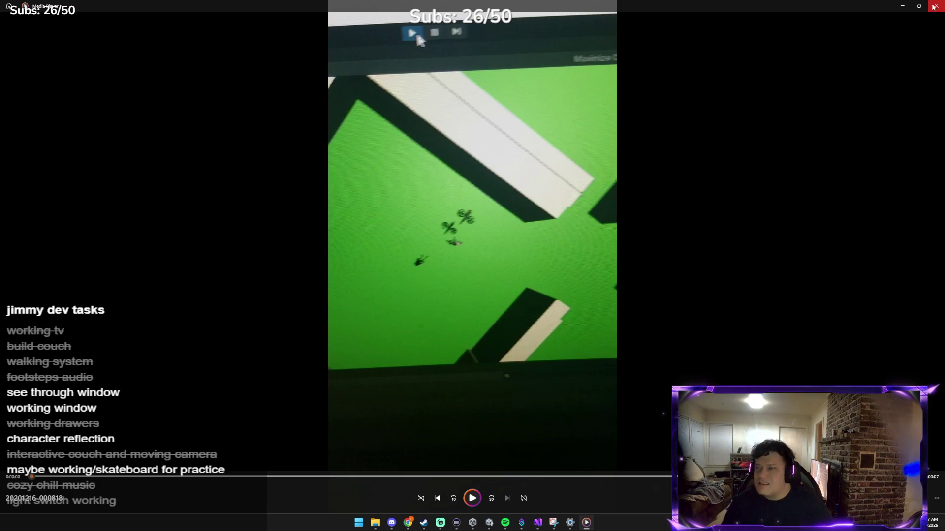
pyautogui.click(933, 7)
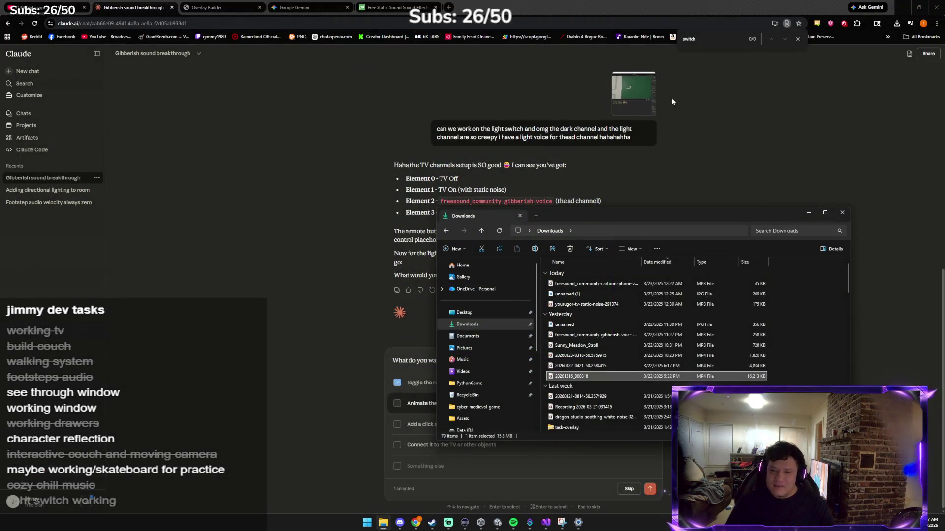
pyautogui.click(668, 96)
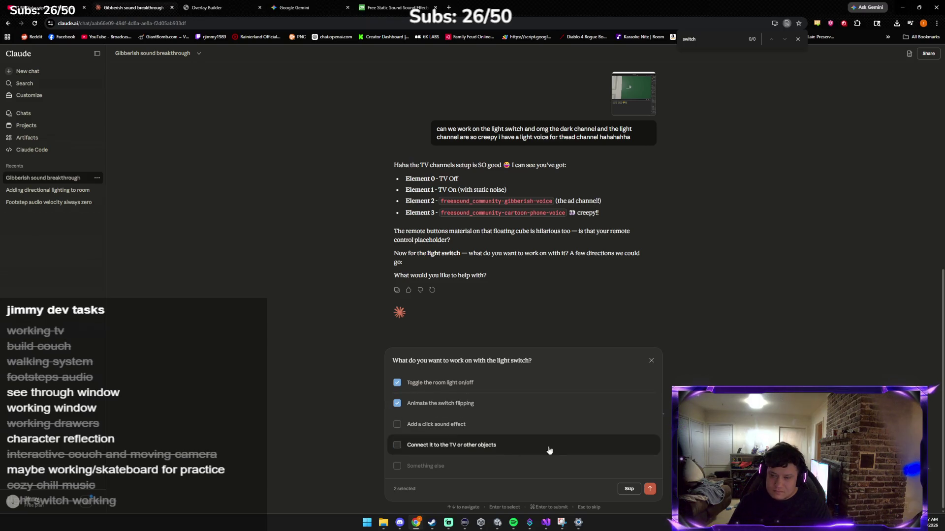
# Add a click sound to the light-switch request, submit it, and copy Claude's LightSwitchController script.
pyautogui.click(523, 426)
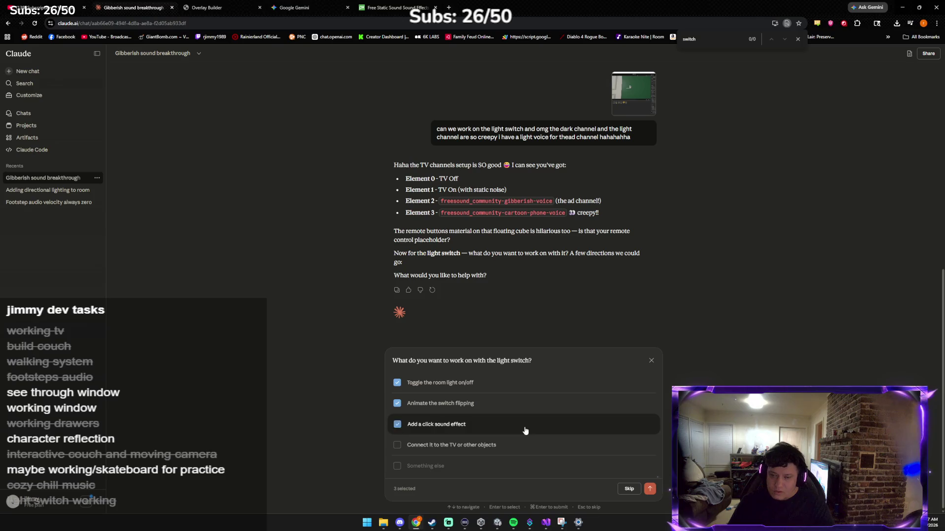
pyautogui.click(650, 489)
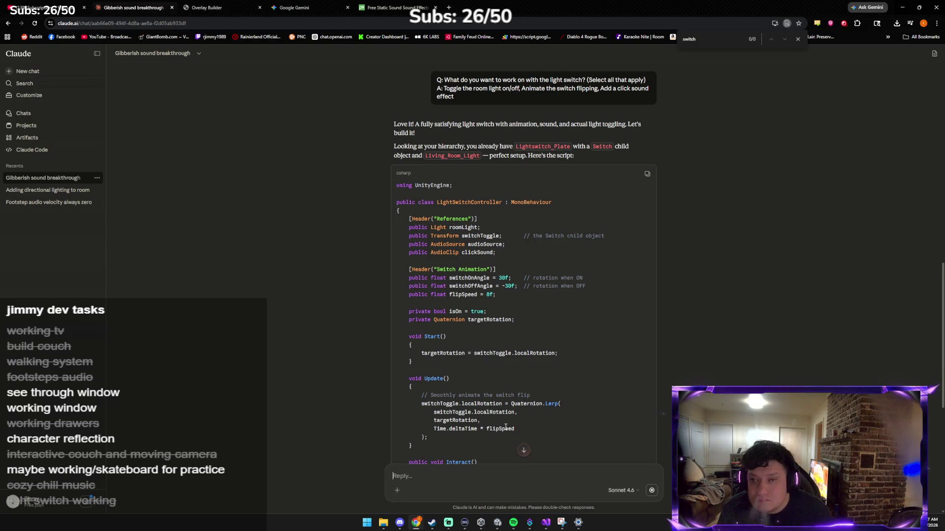
pyautogui.scroll(-7, 523, 427)
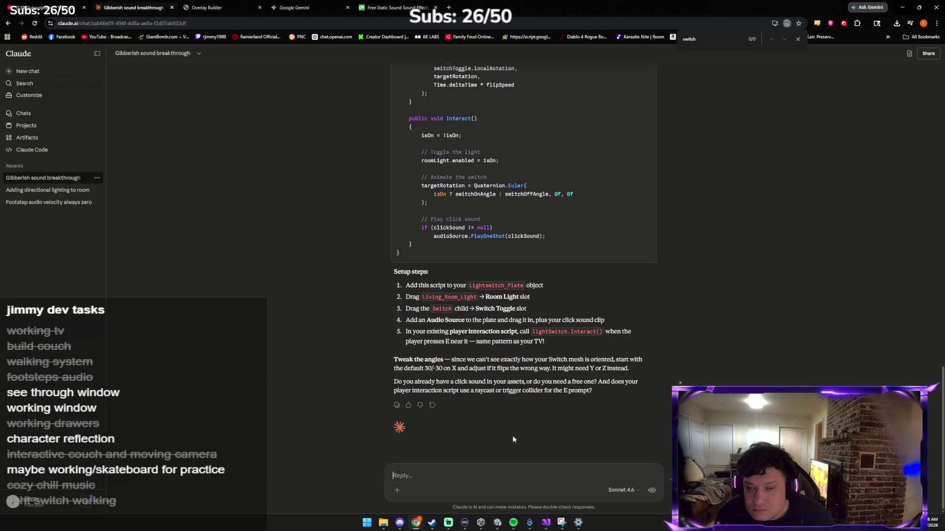
pyautogui.scroll(2, 512, 429)
pyautogui.scroll(5, 511, 416)
pyautogui.click(647, 126)
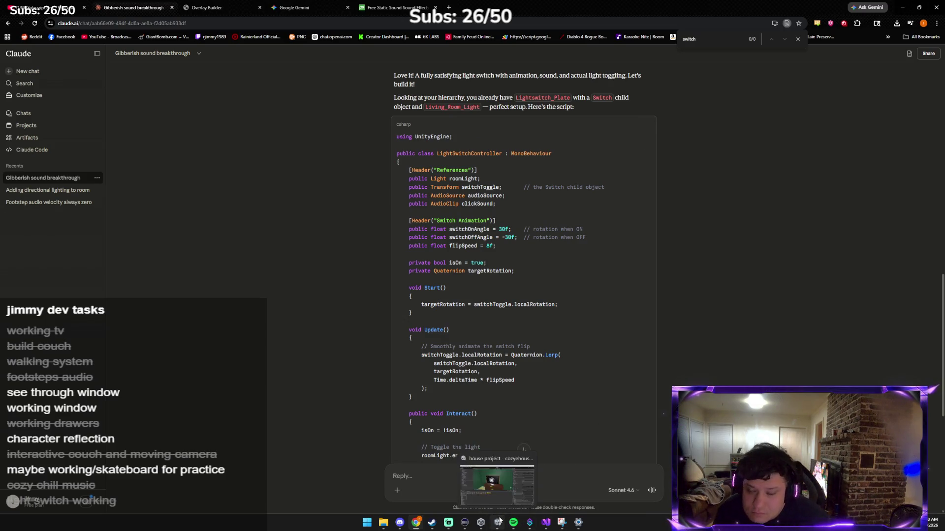
pyautogui.click(490, 509)
pyautogui.click(88, 334)
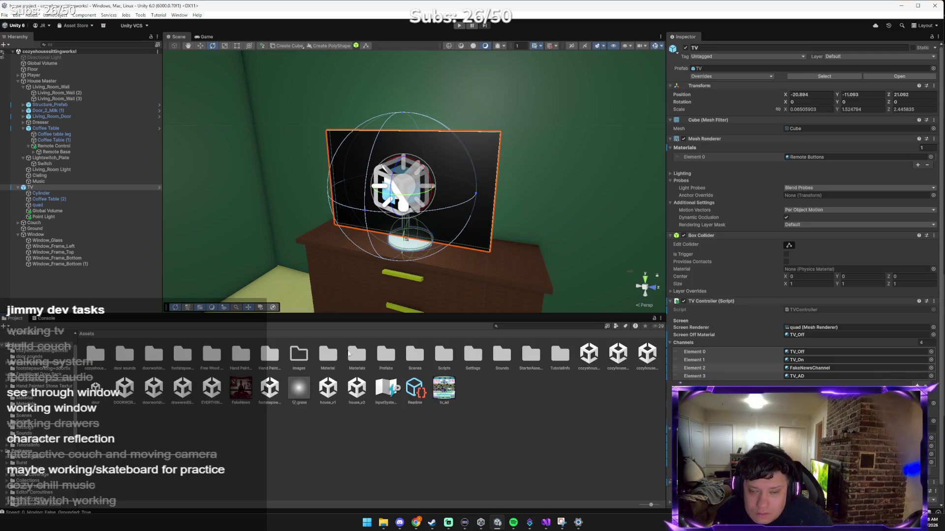
# Open the LightSwitch script from the project's Scripts folder.
pyautogui.doubleClick(444, 355)
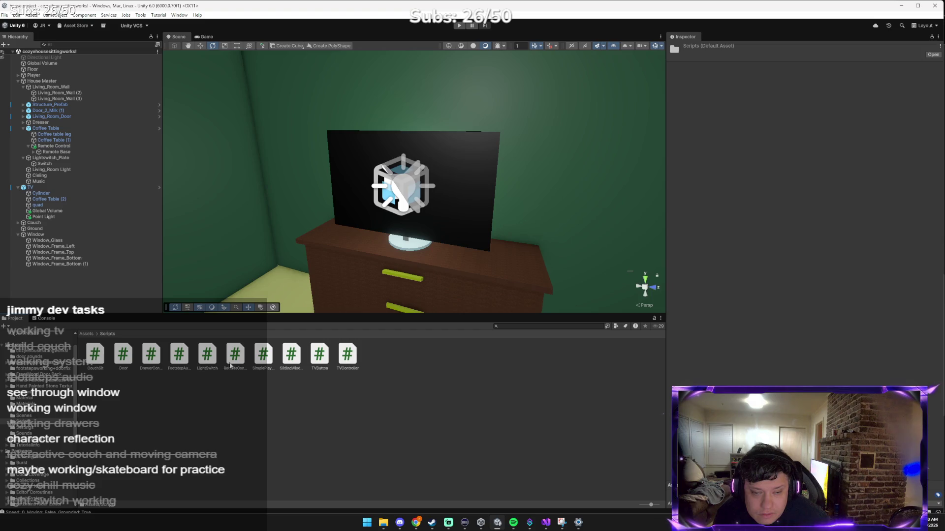
pyautogui.doubleClick(214, 357)
# Replace LightSwitch.cs with the copied LightSwitchController code, save it, and return to Unity.
pyautogui.hotkey('ctrl', 'a')
pyautogui.hotkey('ctrl', 'v')
pyautogui.hotkey('ctrl', 's')
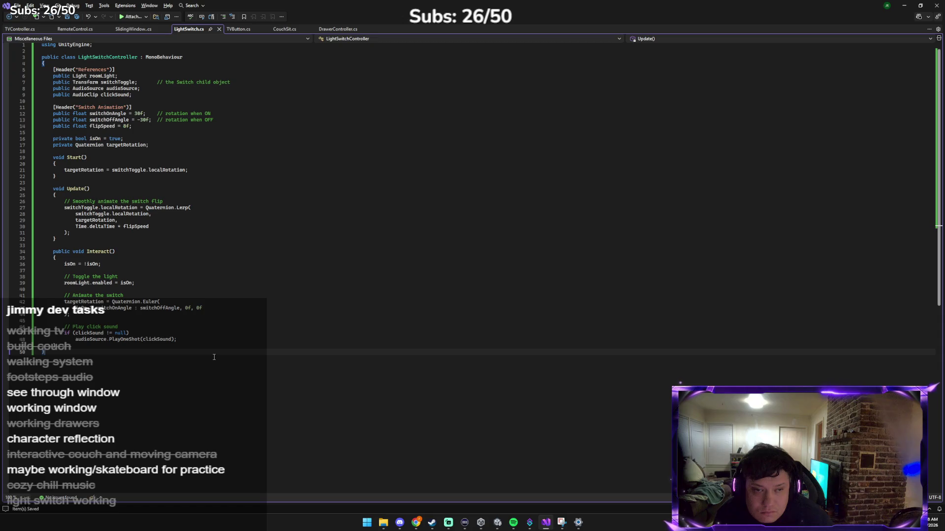
pyautogui.click(497, 523)
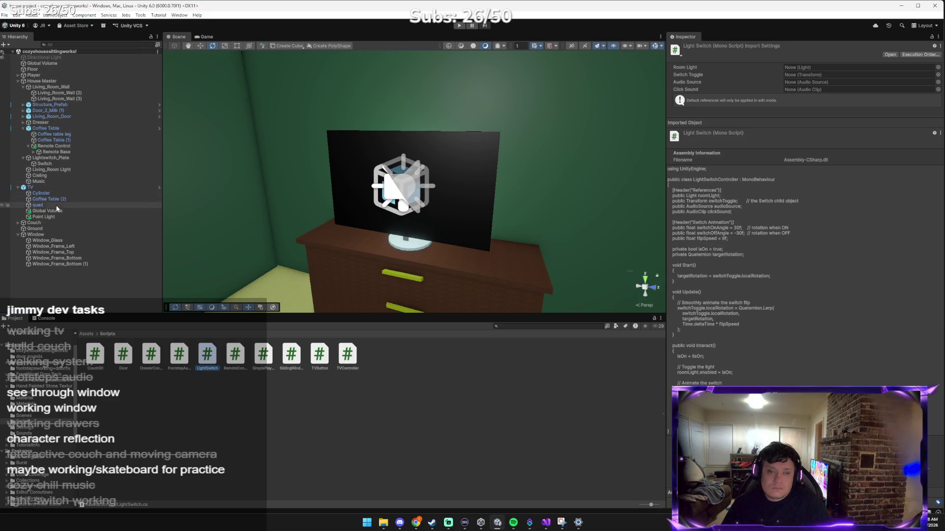
# Remove the Light Switch Controller component from Lightswitch_Plate.
pyautogui.moveTo(50, 207)
pyautogui.mouseDown()
pyautogui.moveTo(36, 181)
pyautogui.moveTo(43, 163)
pyautogui.mouseUp()
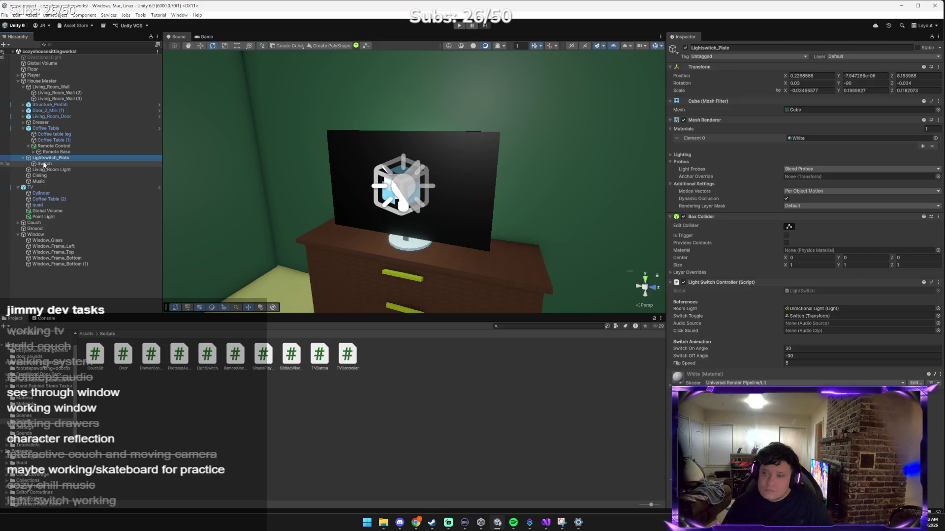
pyautogui.click(45, 164)
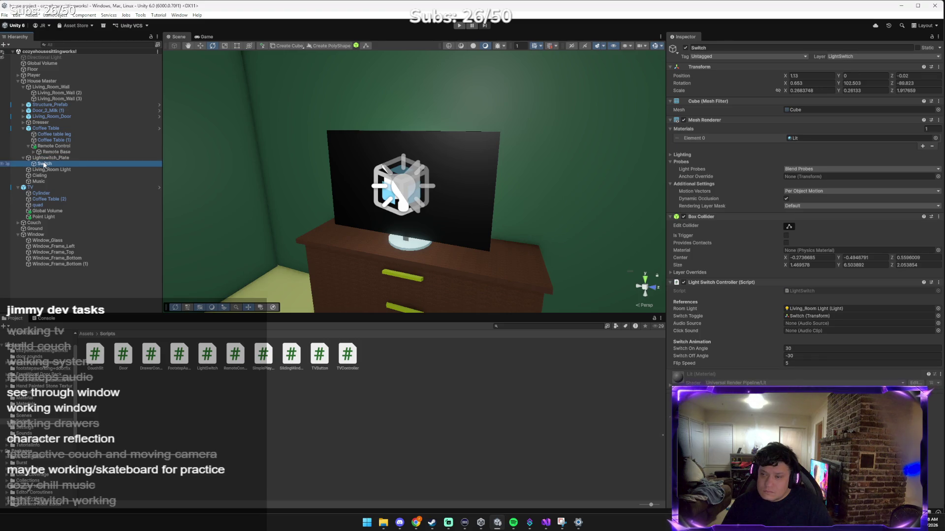
pyautogui.click(53, 152)
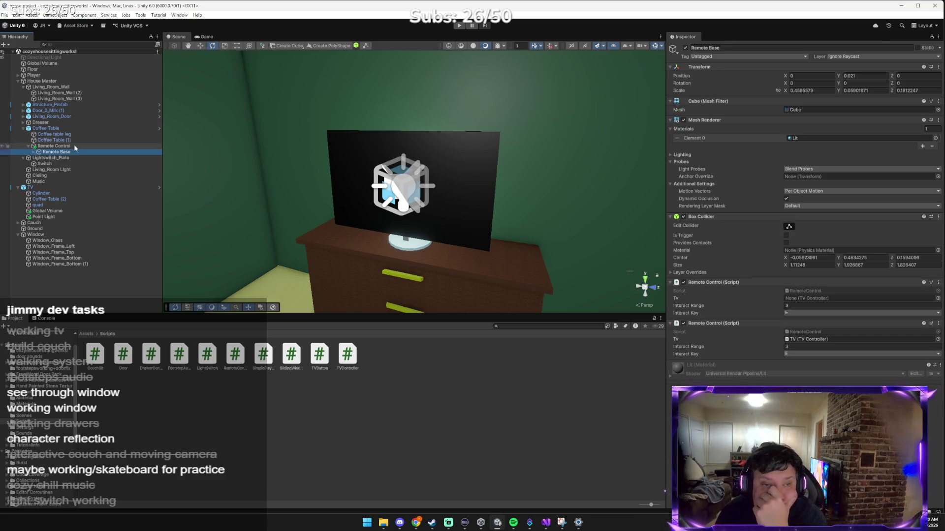
pyautogui.click(76, 159)
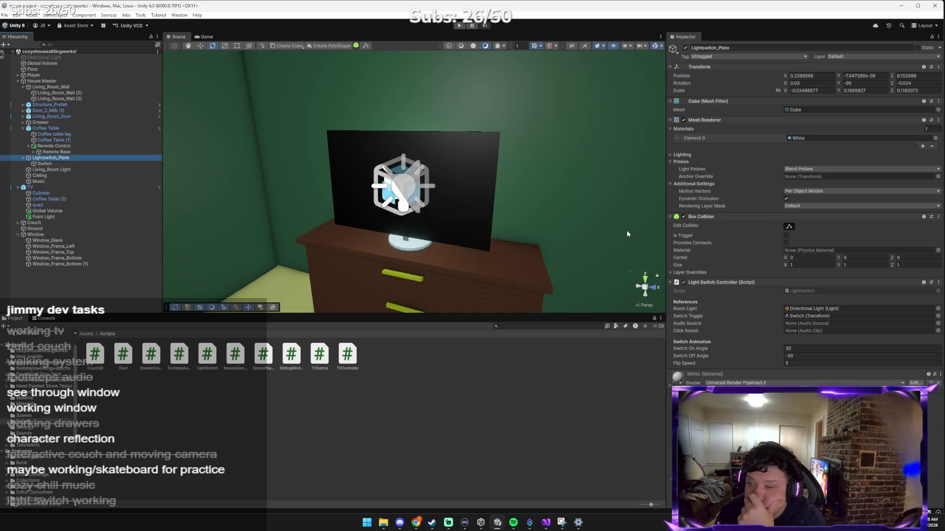
pyautogui.click(938, 282)
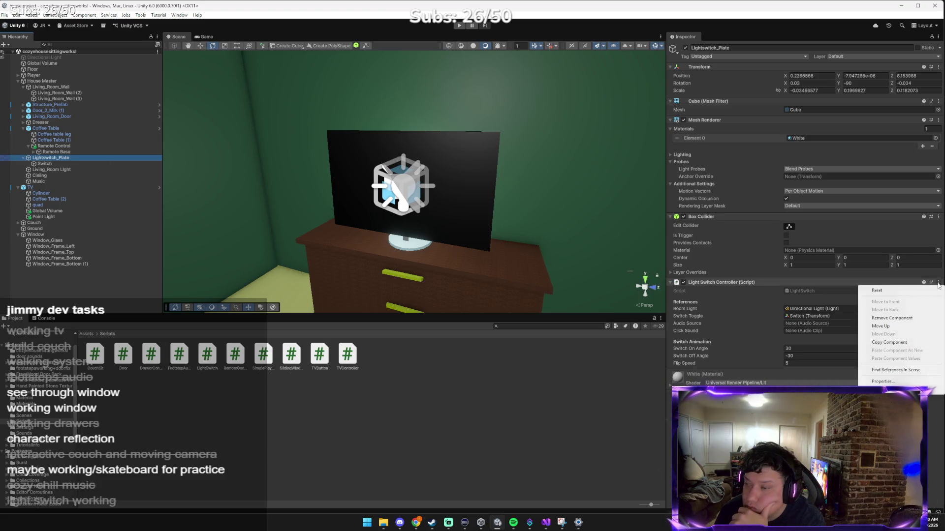
pyautogui.click(910, 319)
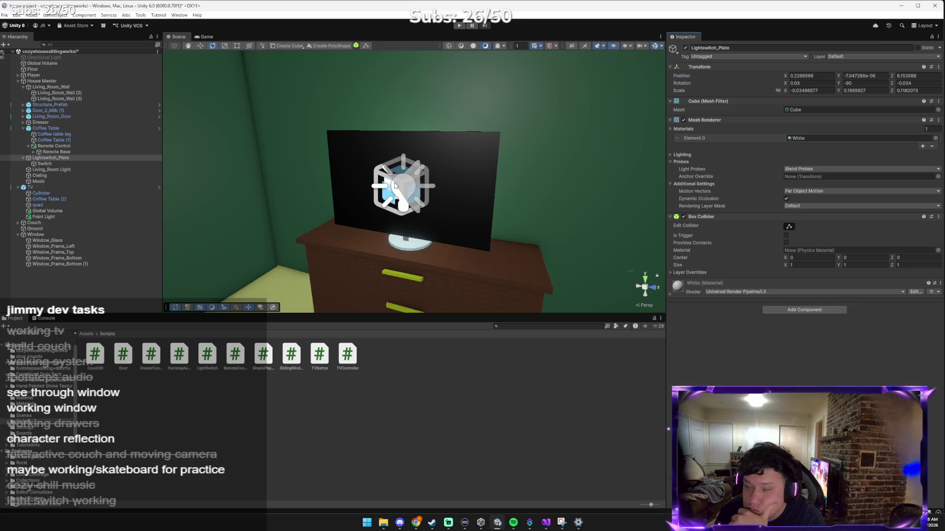
# Check that Switch's Light Switch Controller uses Living_Room_Light as its Room Light.
pyautogui.click(68, 170)
pyautogui.click(64, 164)
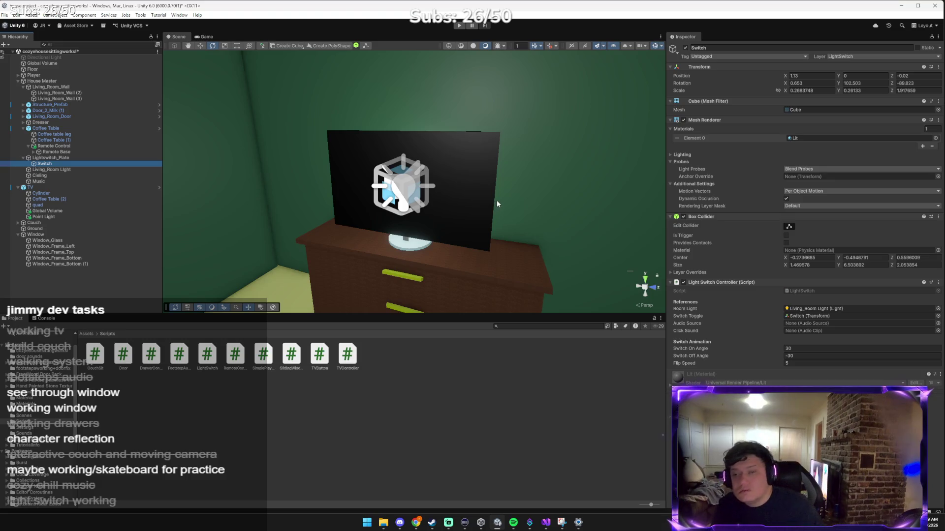
pyautogui.hotkey('alt', 'Tab')
pyautogui.press('Tab')
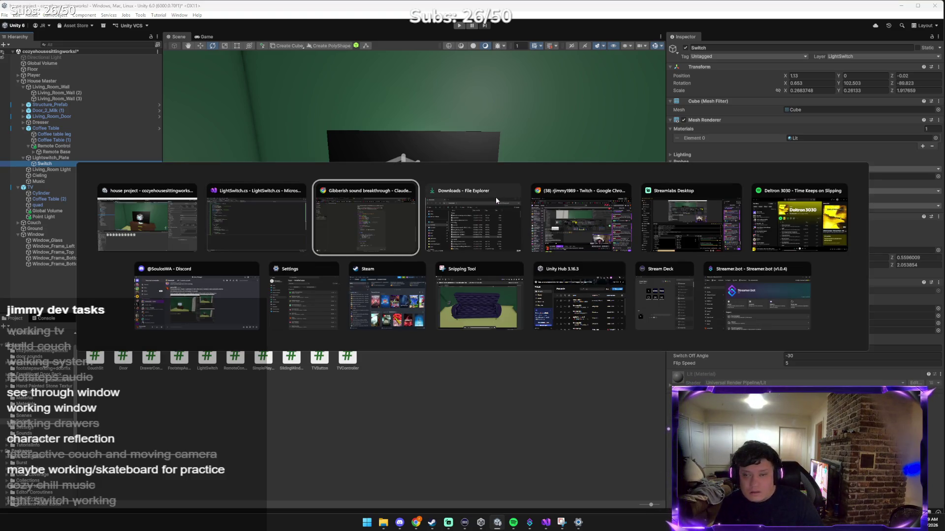
# Replace the previous Pixabay search with 'light switch click' sounds.
pyautogui.click(388, 227)
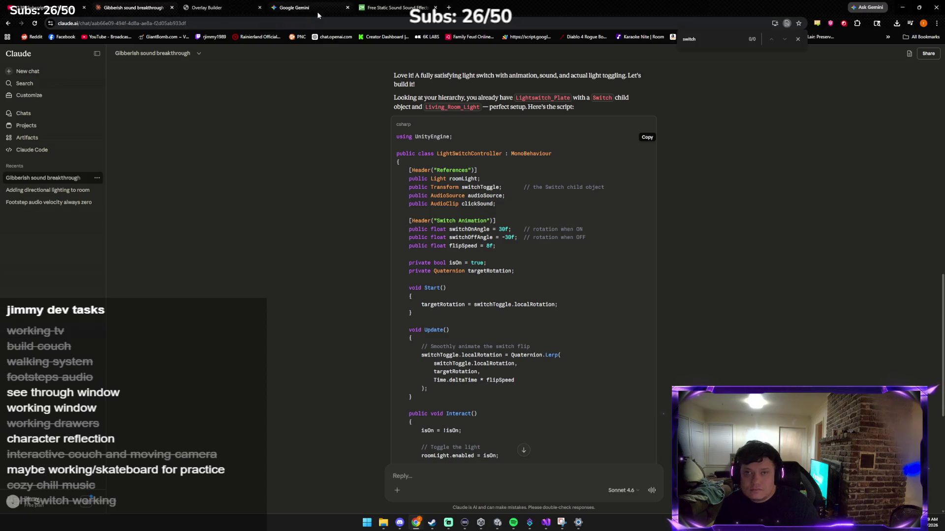
pyautogui.click(394, 7)
pyautogui.doubleClick(340, 56)
pyautogui.hotkey('ctrl', 'a')
pyautogui.press('BackSpace')
pyautogui.write('ligt')
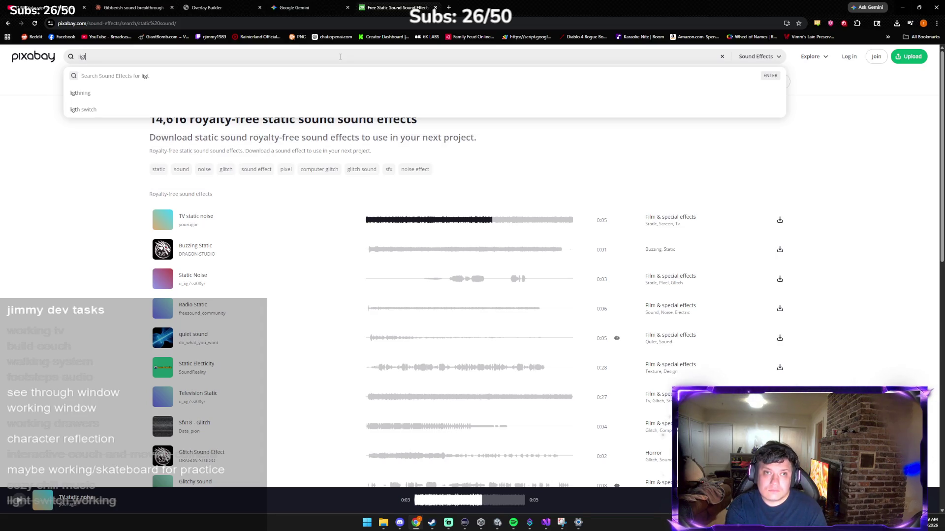
pyautogui.press('BackSpace')
pyautogui.write('ht switc')
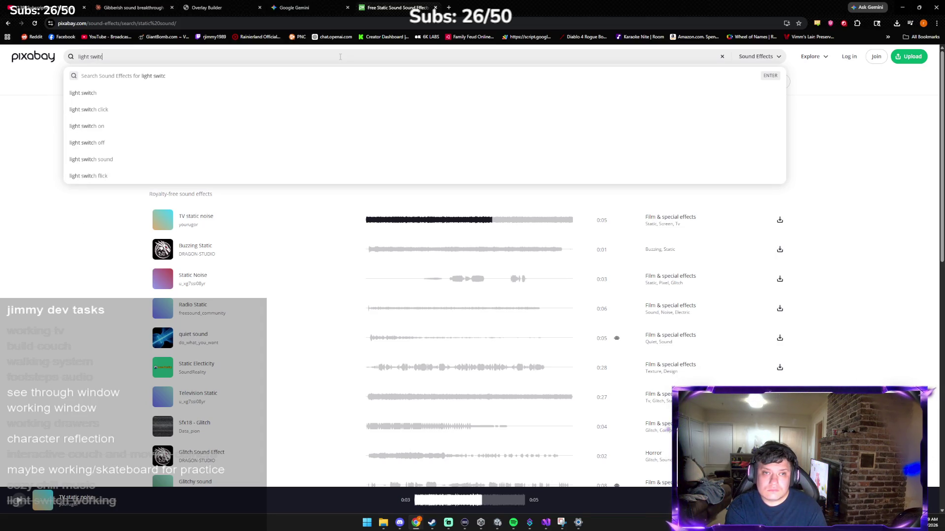
pyautogui.write('h click')
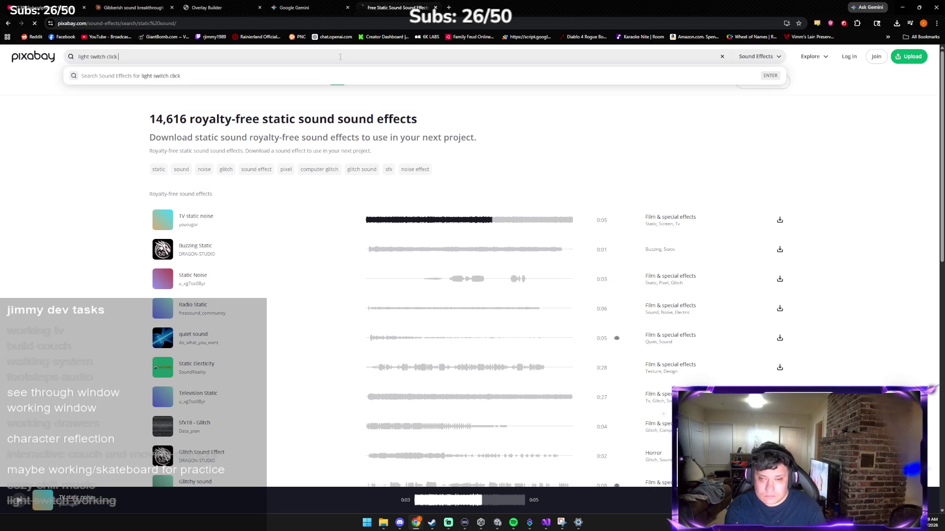
pyautogui.press('Return')
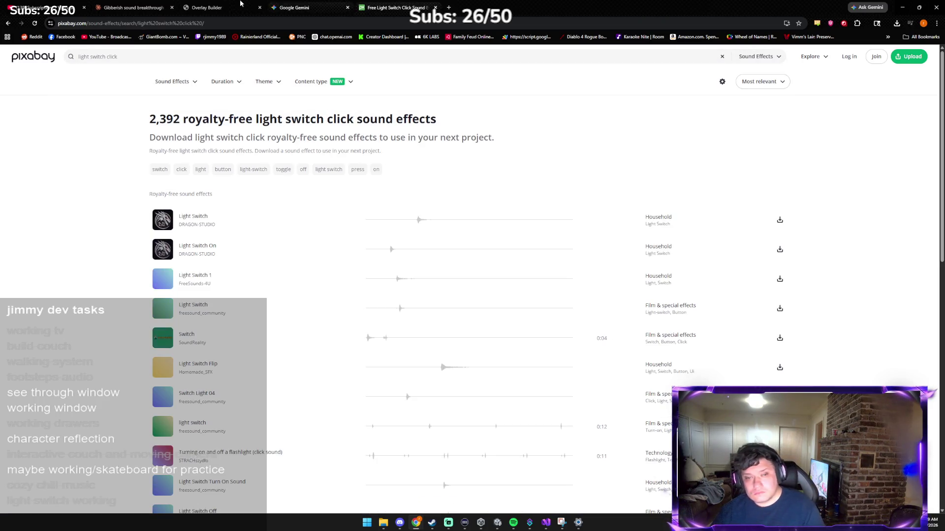
# Preview results and download 'Light Switch On' as dragon-studio-light-switch-on-382714.mp3.
pyautogui.click(163, 220)
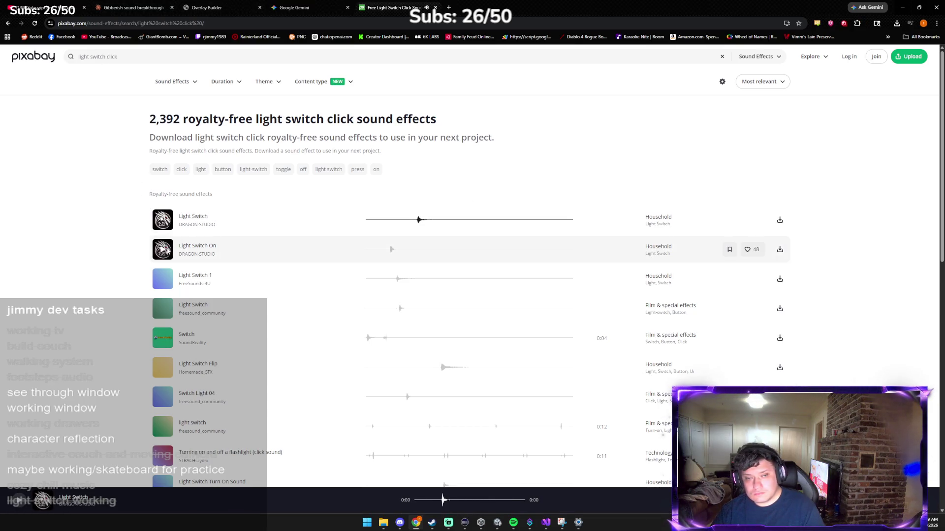
pyautogui.click(162, 249)
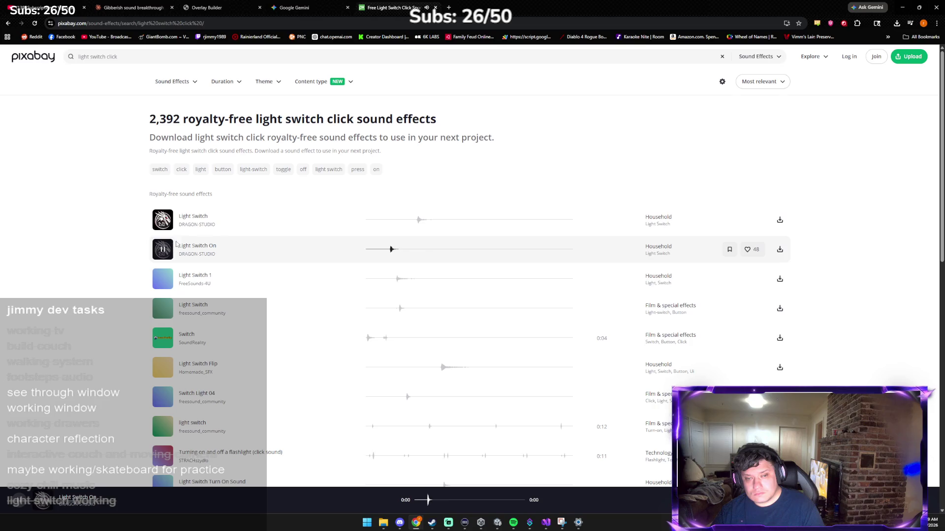
pyautogui.click(780, 251)
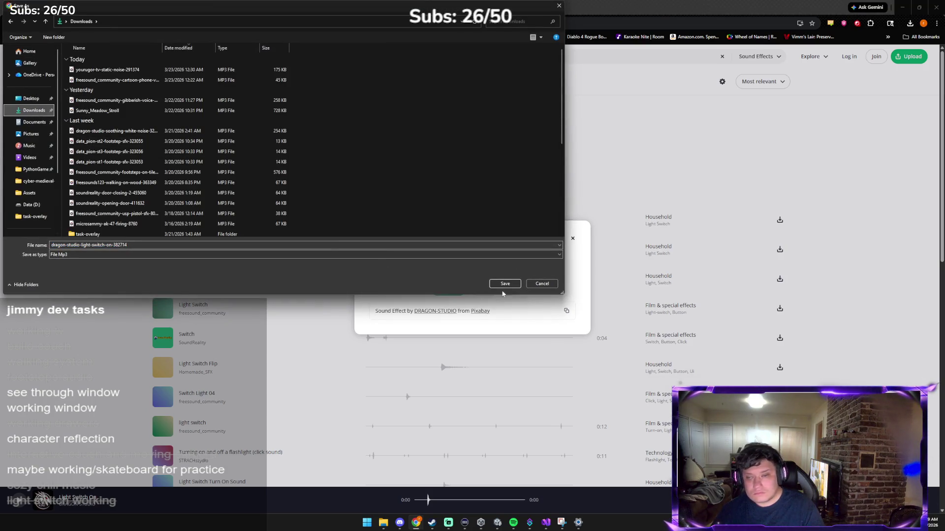
pyautogui.click(505, 283)
pyautogui.click(572, 238)
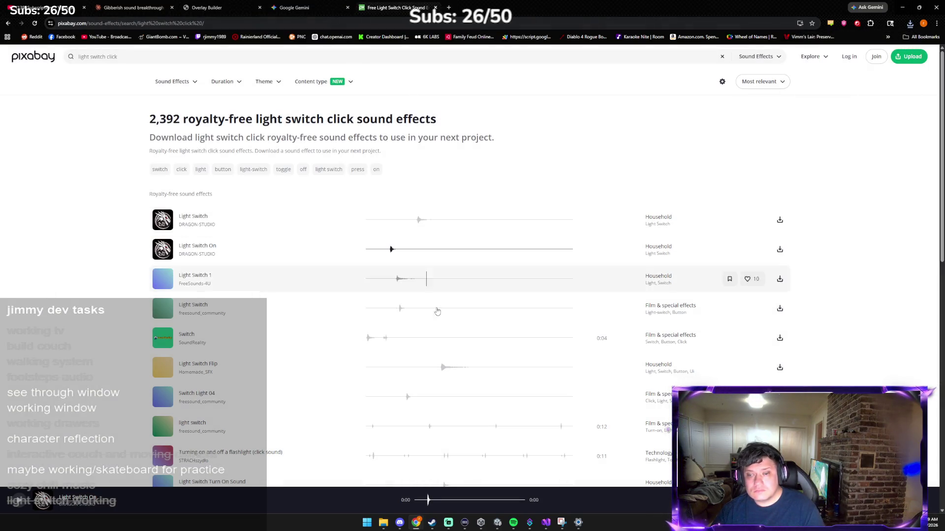
pyautogui.click(498, 522)
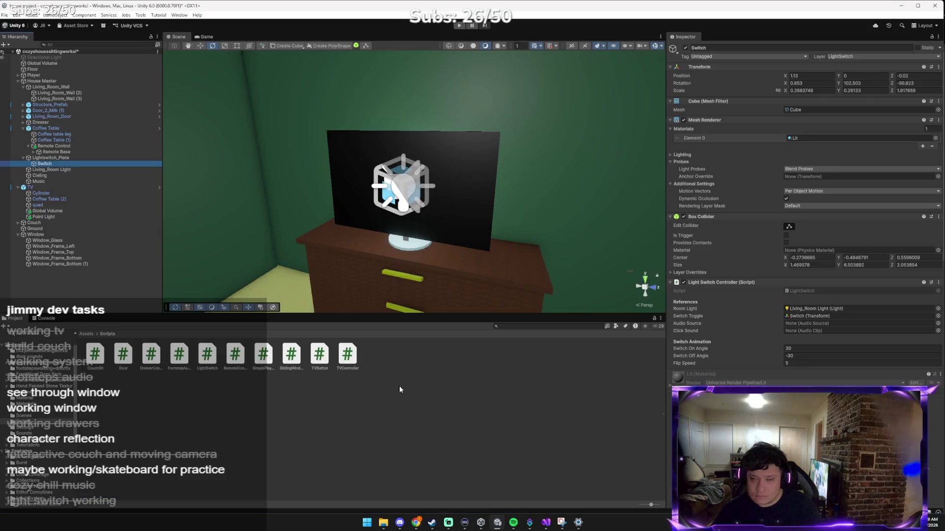
# Drag the dragon-studio light switch MP3 from Downloads into Unity's Assets > Sounds folder.
pyautogui.click(87, 334)
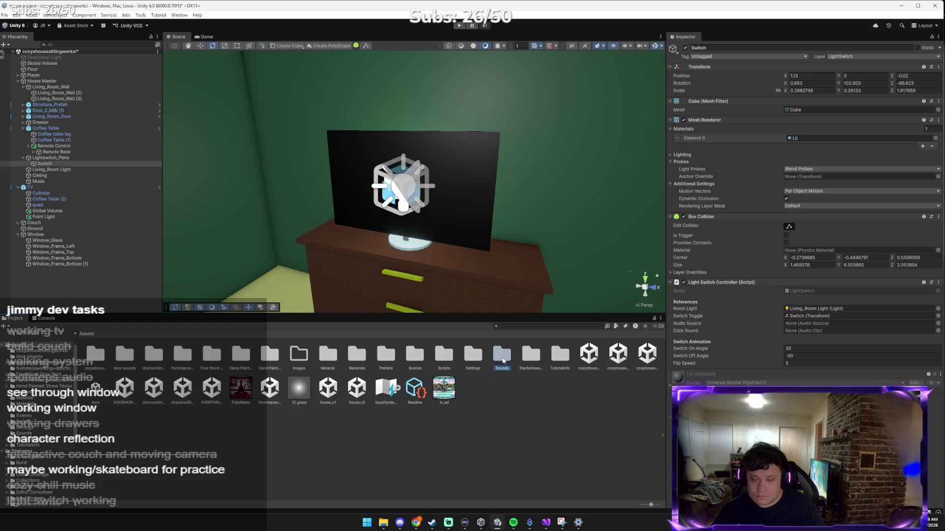
pyautogui.doubleClick(501, 355)
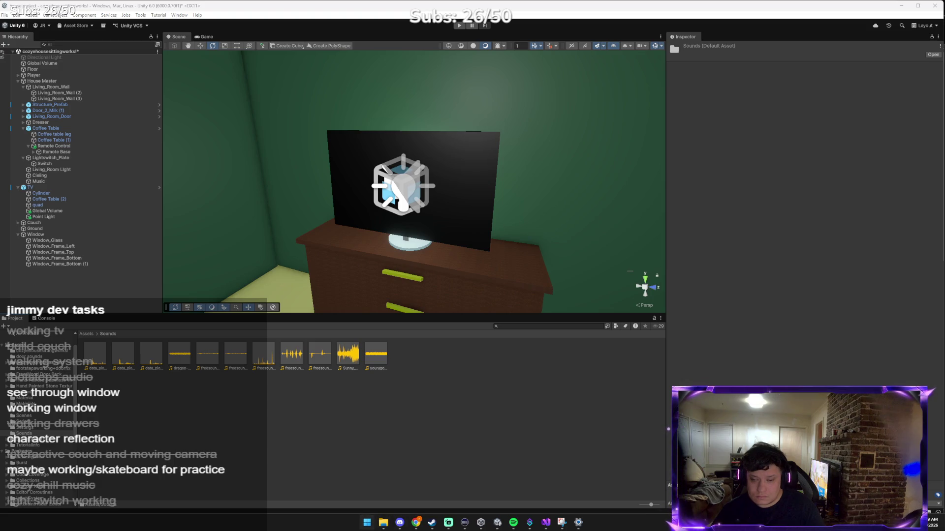
pyautogui.click(366, 523)
pyautogui.click(383, 523)
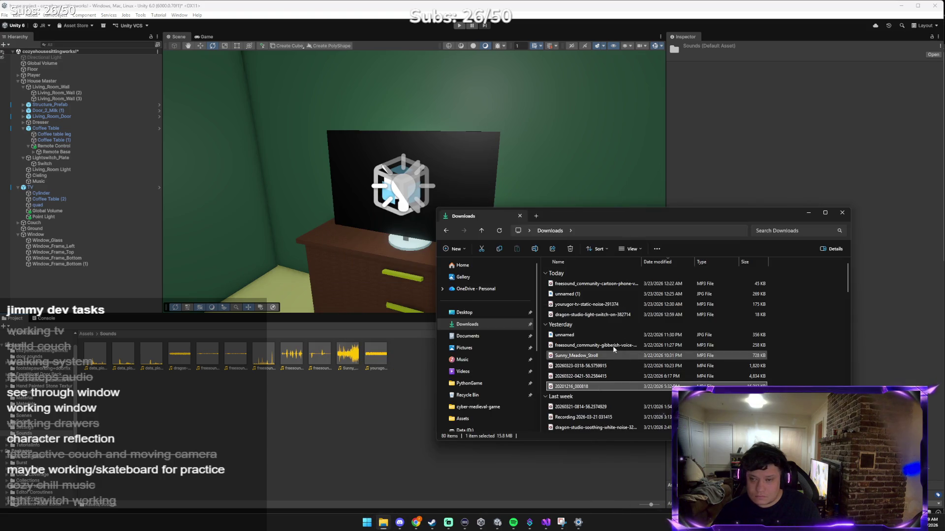
pyautogui.click(605, 284)
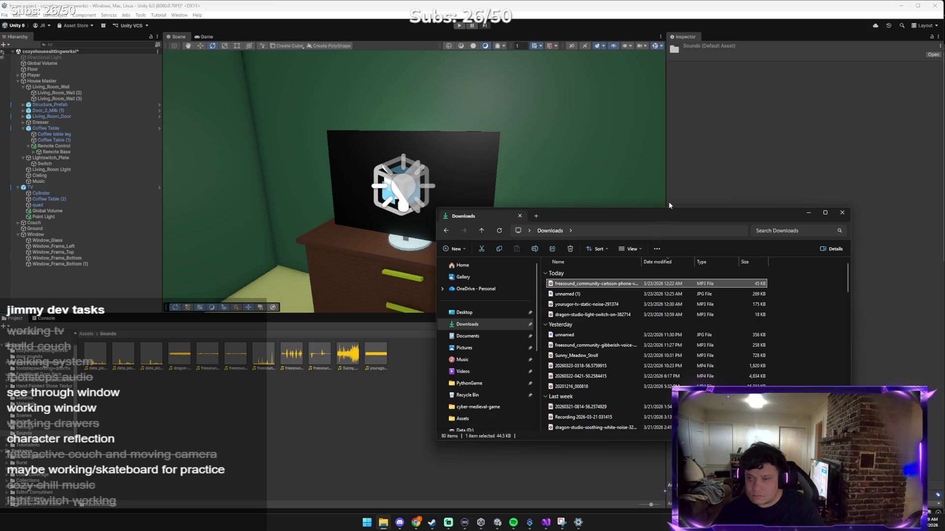
pyautogui.moveTo(668, 215); pyautogui.dragTo(783, 238)
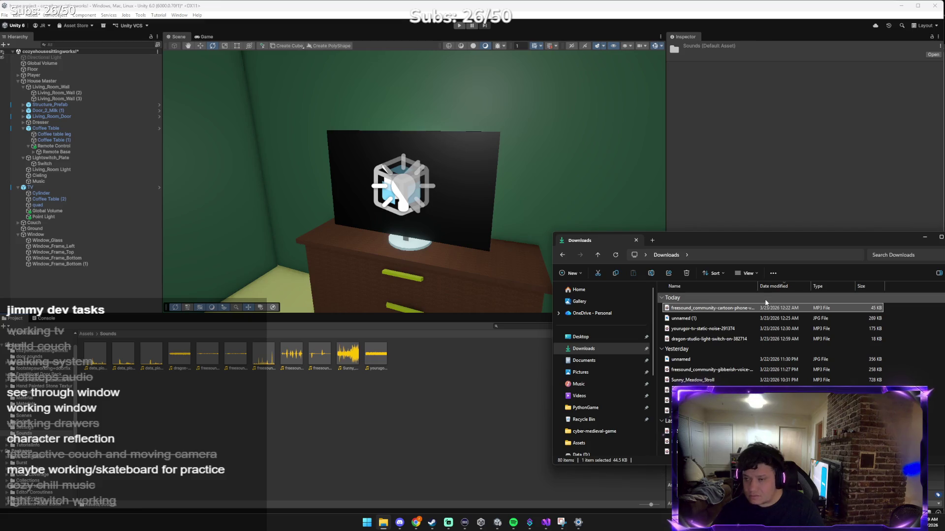
pyautogui.click(761, 339)
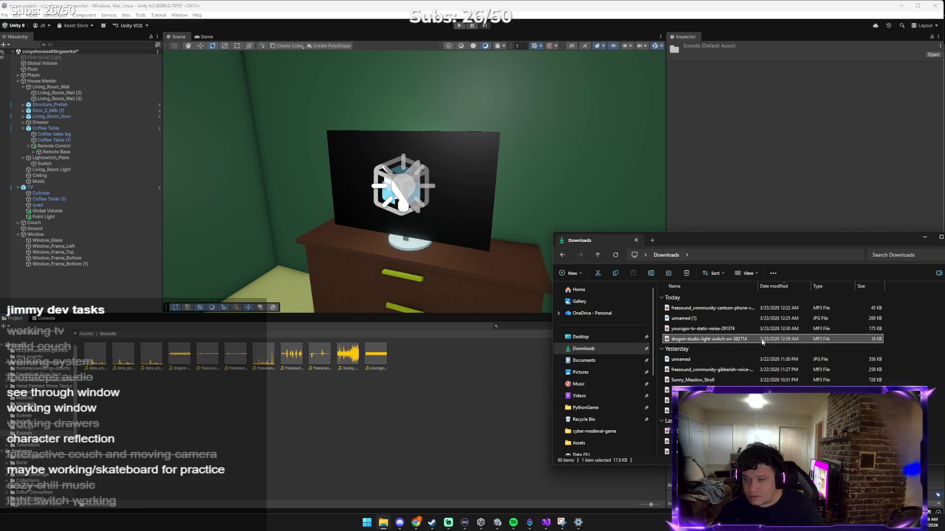
pyautogui.moveTo(761, 341); pyautogui.dragTo(346, 327)
pyautogui.moveTo(431, 377); pyautogui.dragTo(441, 371)
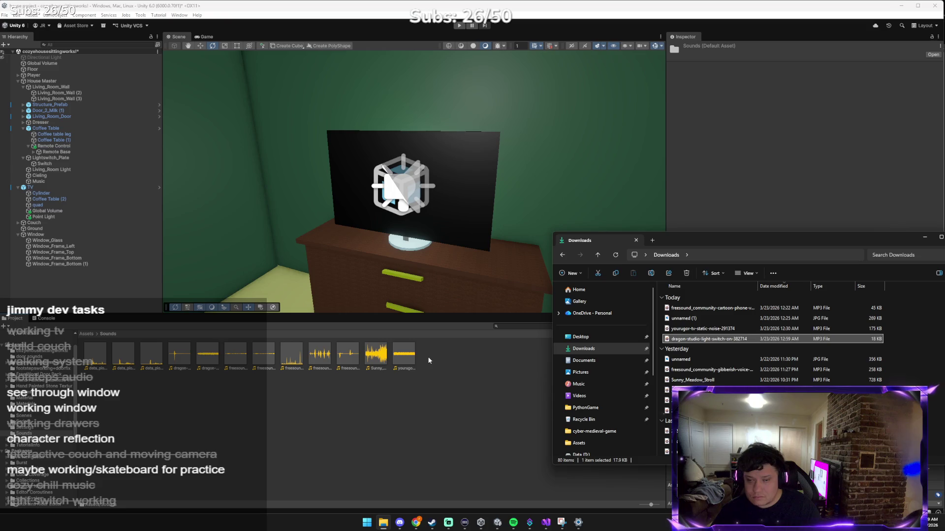
pyautogui.click(437, 369)
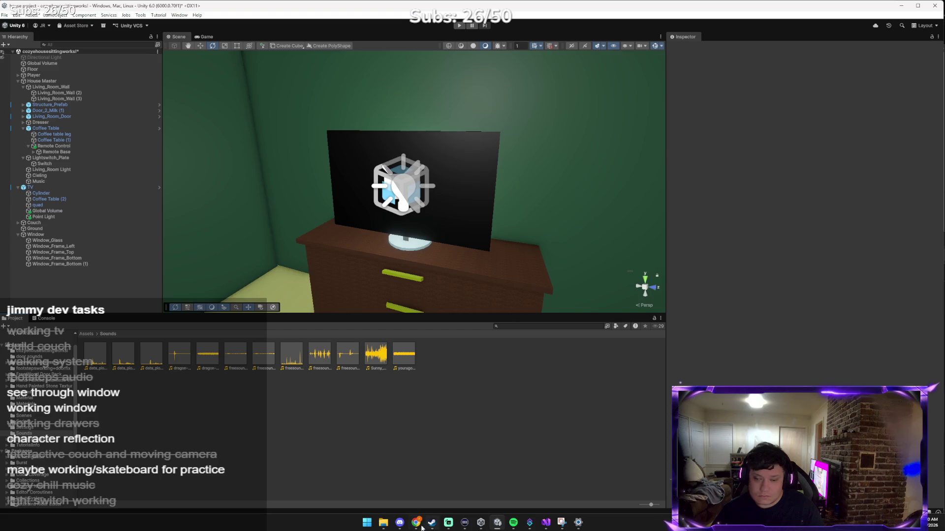
pyautogui.moveTo(416, 522)
pyautogui.click(359, 492)
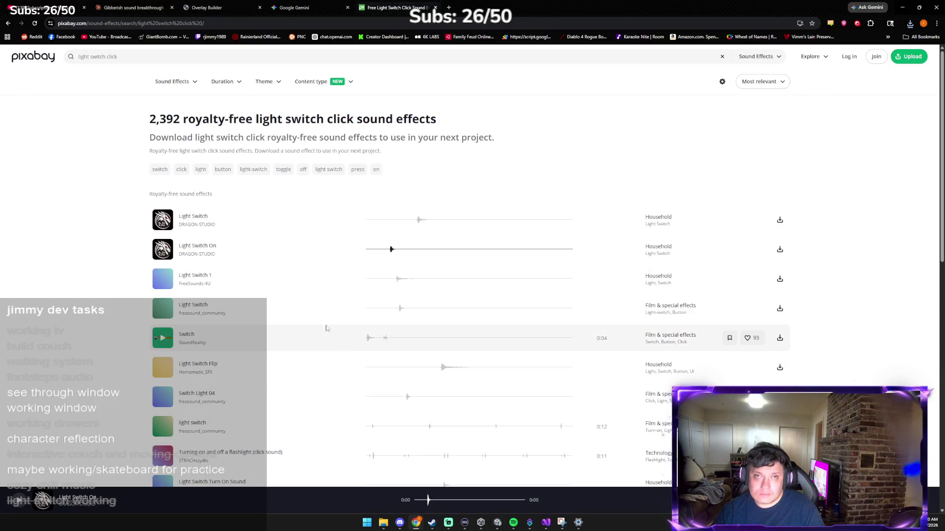
pyautogui.click(273, 9)
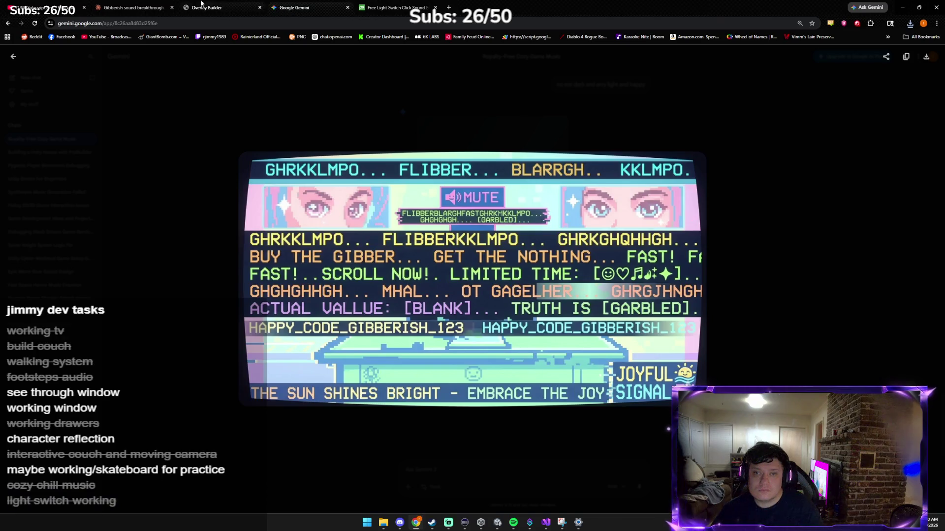
pyautogui.middleClick(193, 4)
pyautogui.click(148, 6)
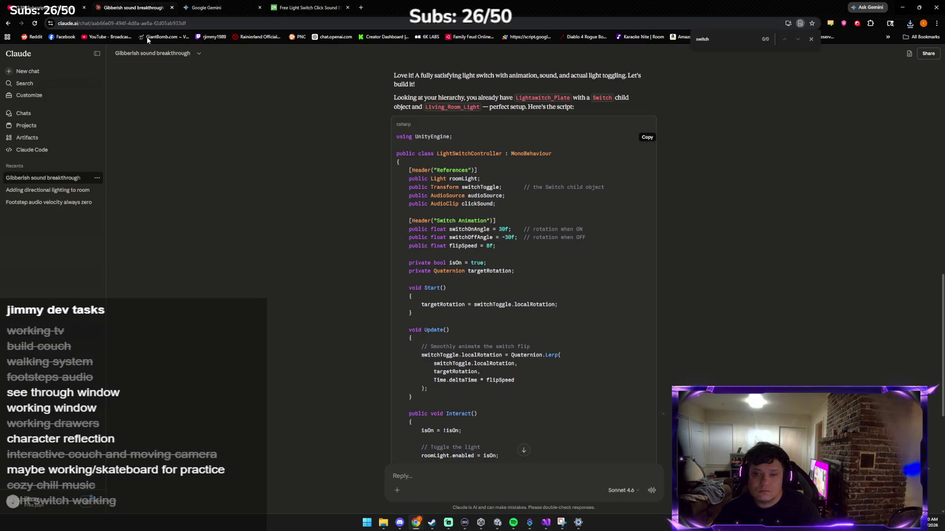
pyautogui.scroll(-5, 251, 274)
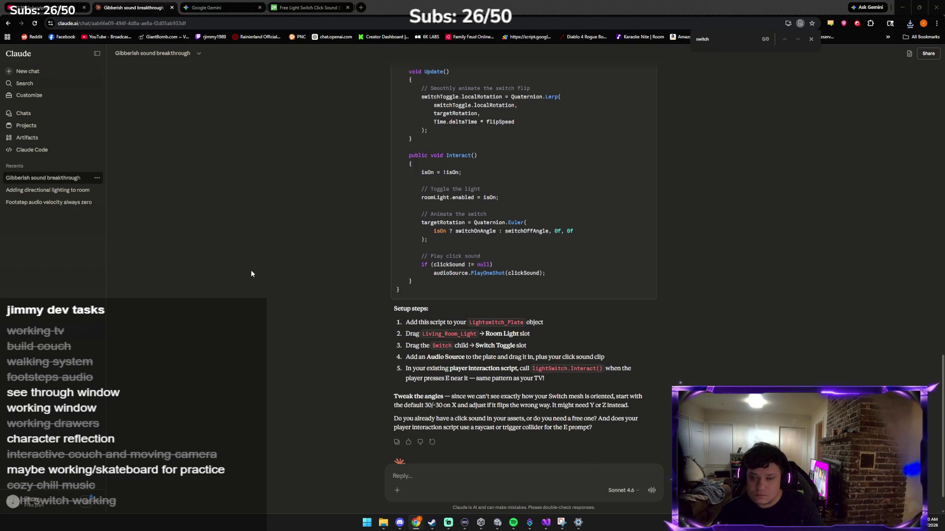
pyautogui.hotkey('alt', 'Tab')
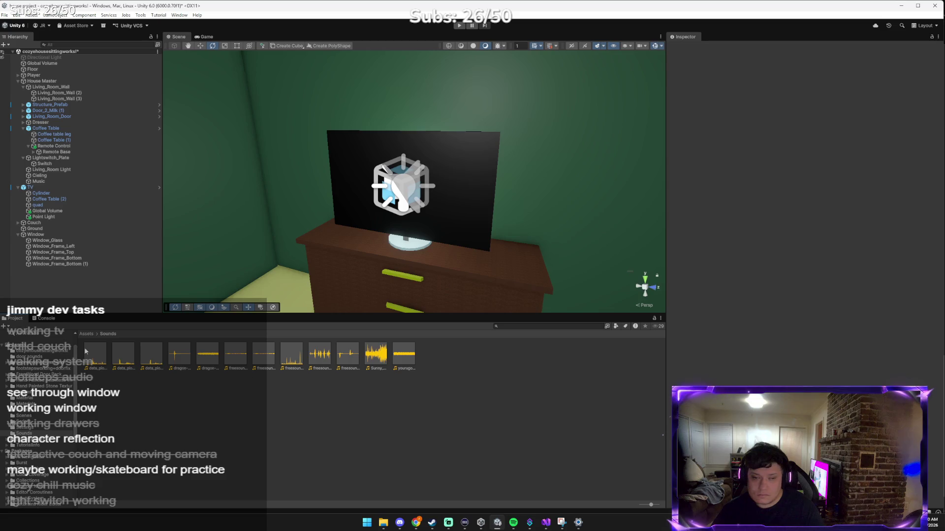
# Remove the Light Switch Controller component from the Switch object.
pyautogui.click(83, 334)
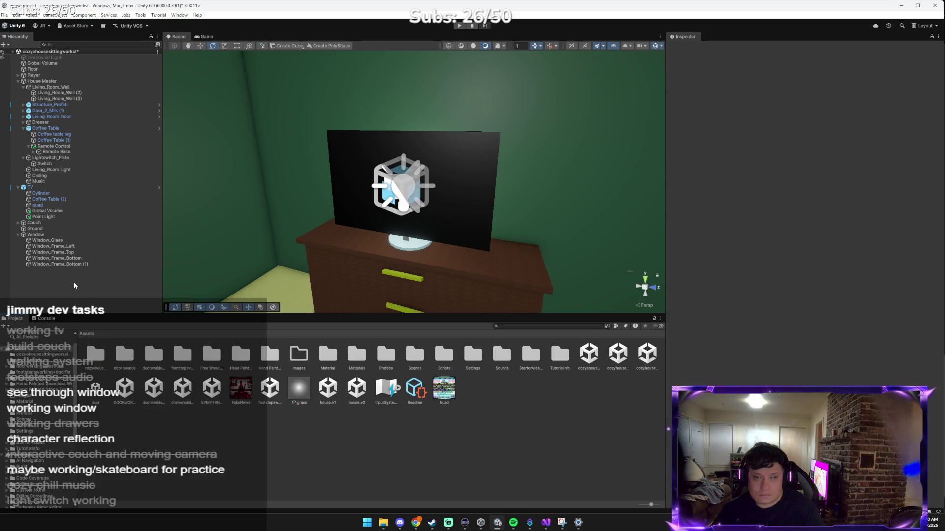
pyautogui.click(44, 163)
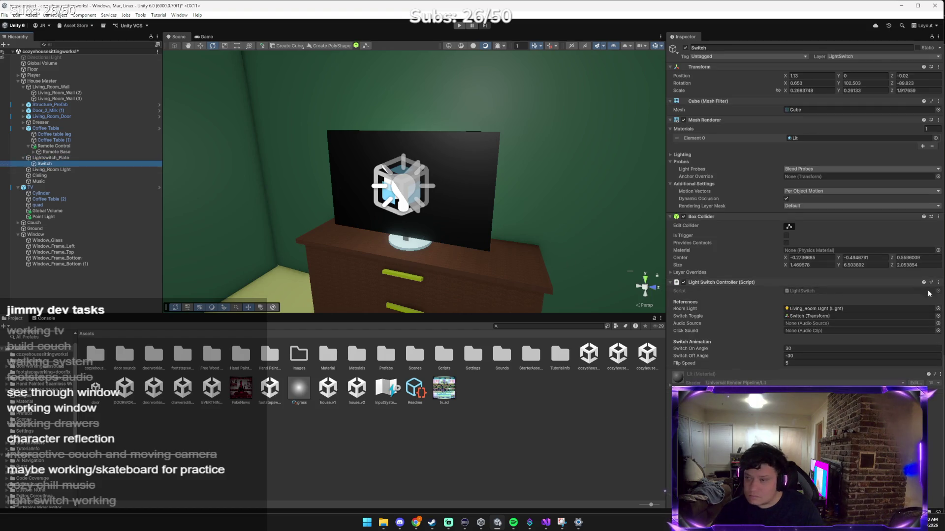
pyautogui.click(939, 282)
pyautogui.click(893, 318)
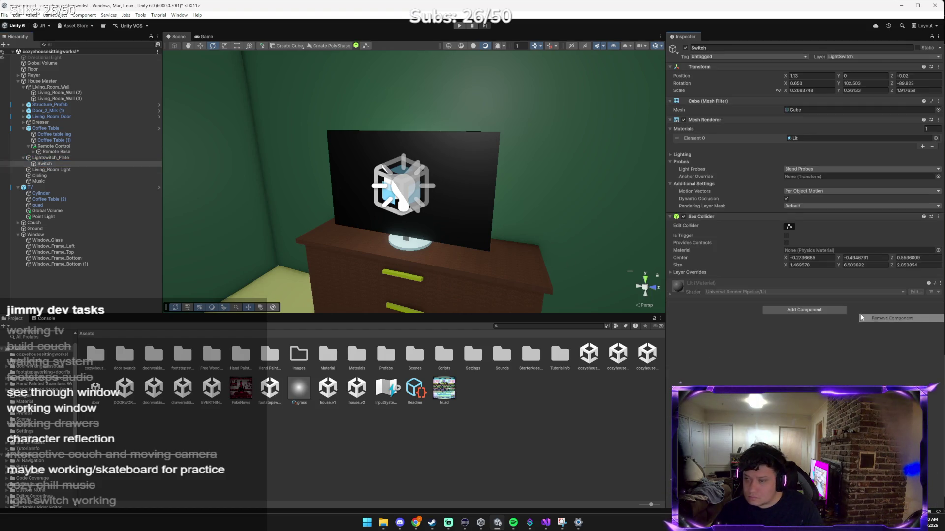
# Attach the LightSwitch script from Scripts to Lightswitch_Plate and check its components.
pyautogui.doubleClick(437, 356)
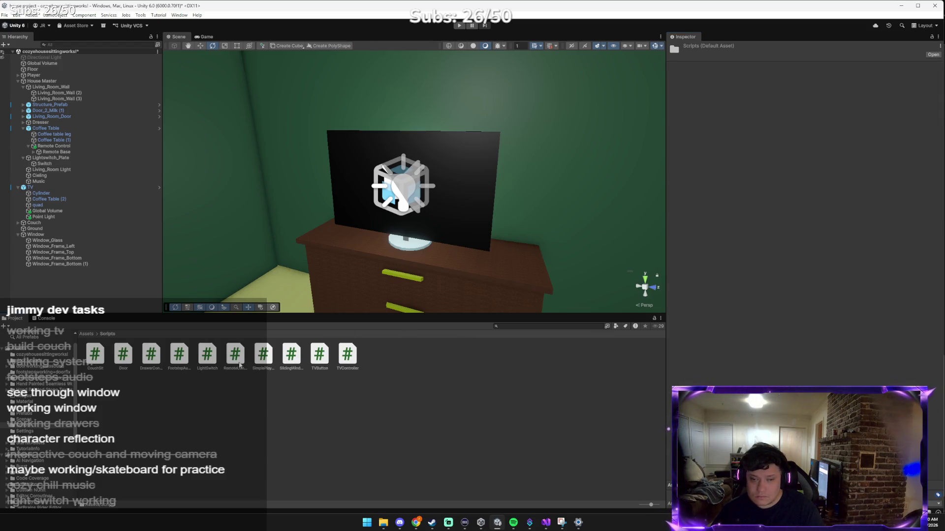
pyautogui.moveTo(206, 354); pyautogui.dragTo(53, 161)
pyautogui.click(53, 159)
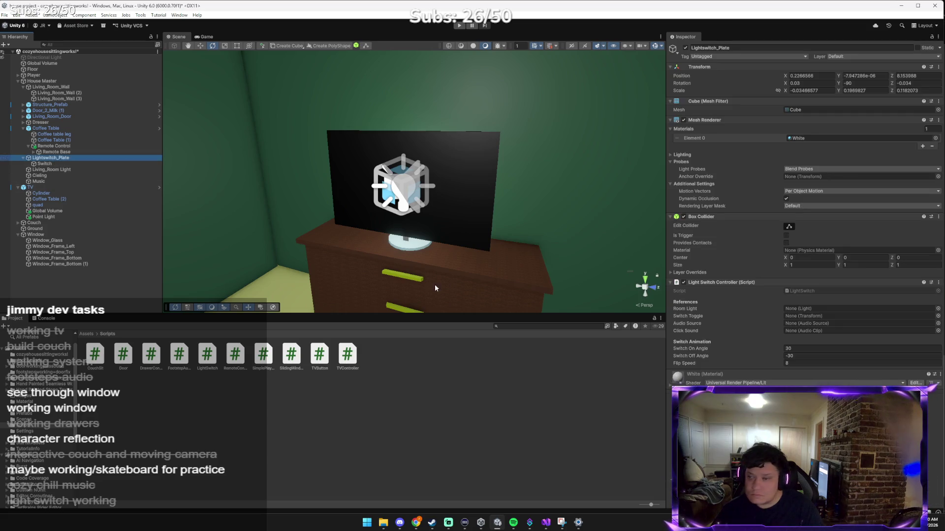
pyautogui.hotkey('alt', 'Tab')
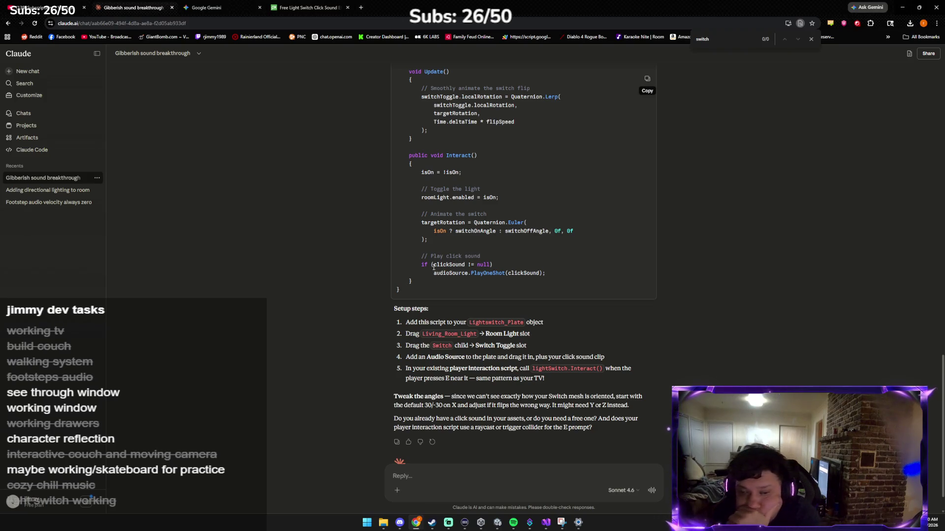
# Scroll Claude's reply to the switch setup steps, then bring Unity back to the front.
pyautogui.scroll(-1, 429, 267)
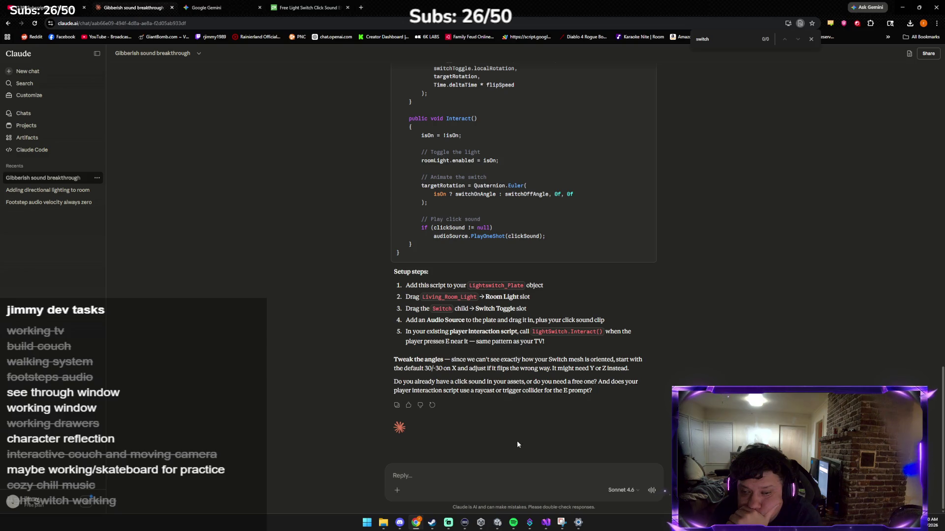
pyautogui.click(498, 523)
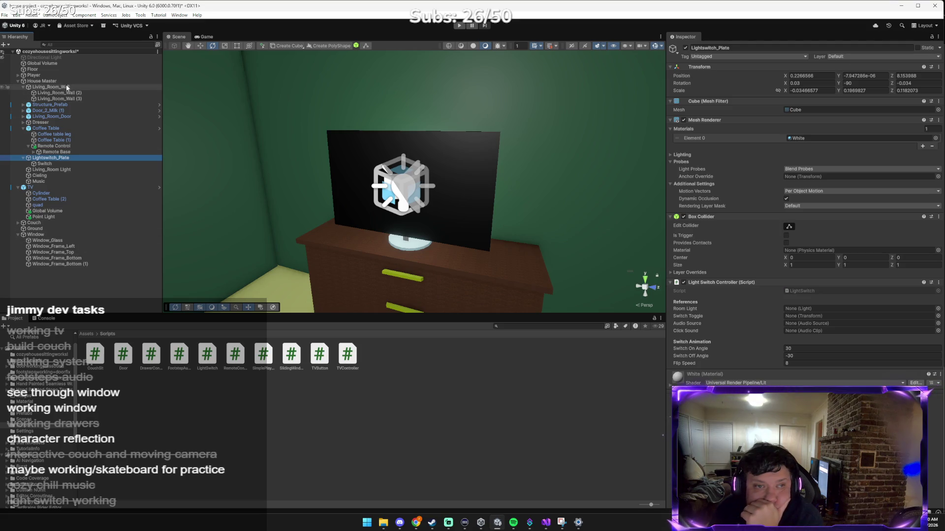
pyautogui.click(18, 235)
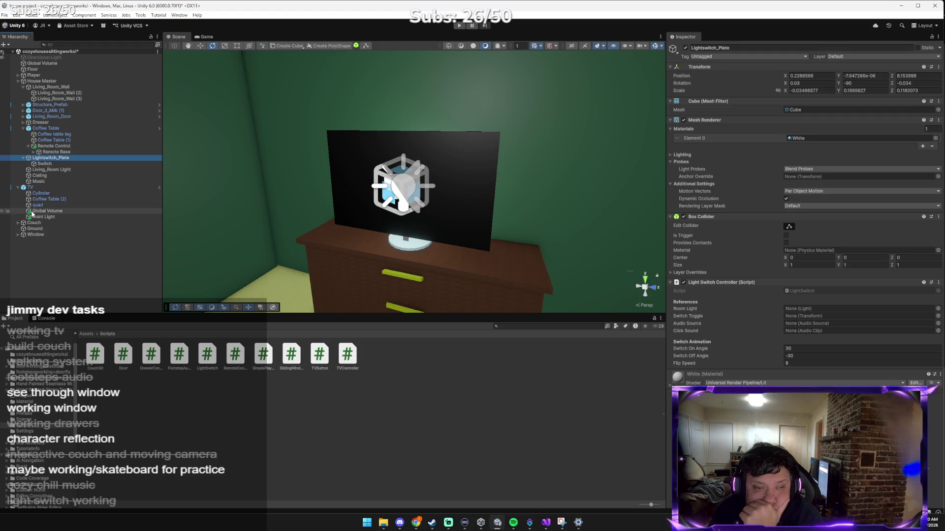
pyautogui.click(41, 218)
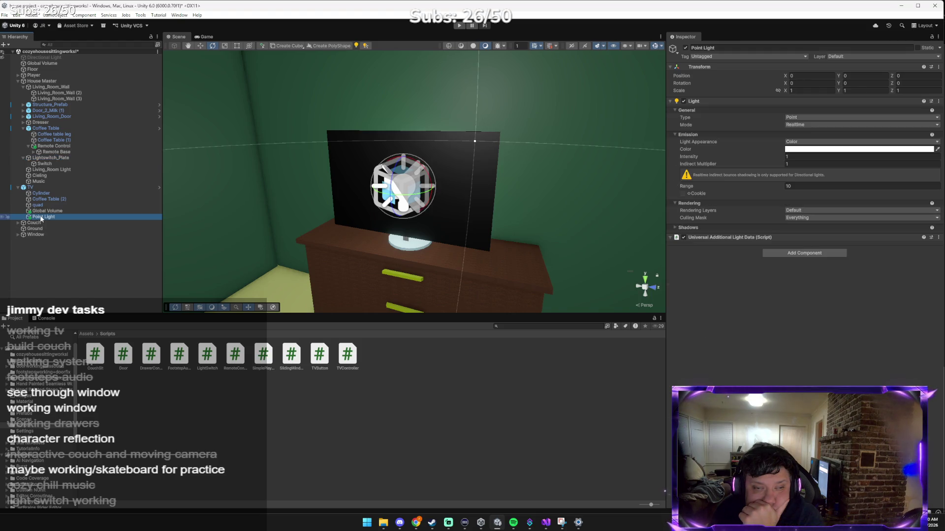
pyautogui.moveTo(447, 234)
pyautogui.mouseDown()
pyautogui.moveTo(427, 202)
pyautogui.moveTo(308, 181)
pyautogui.mouseUp()
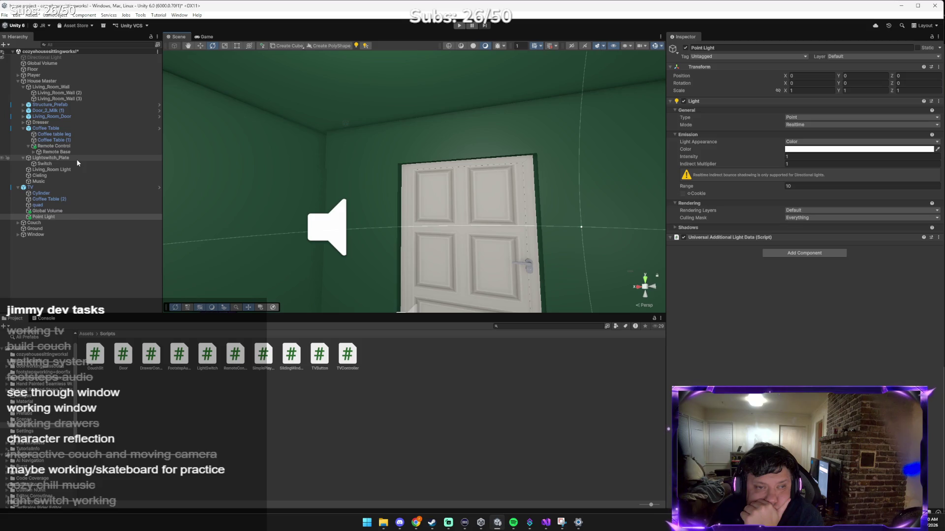
pyautogui.click(18, 81)
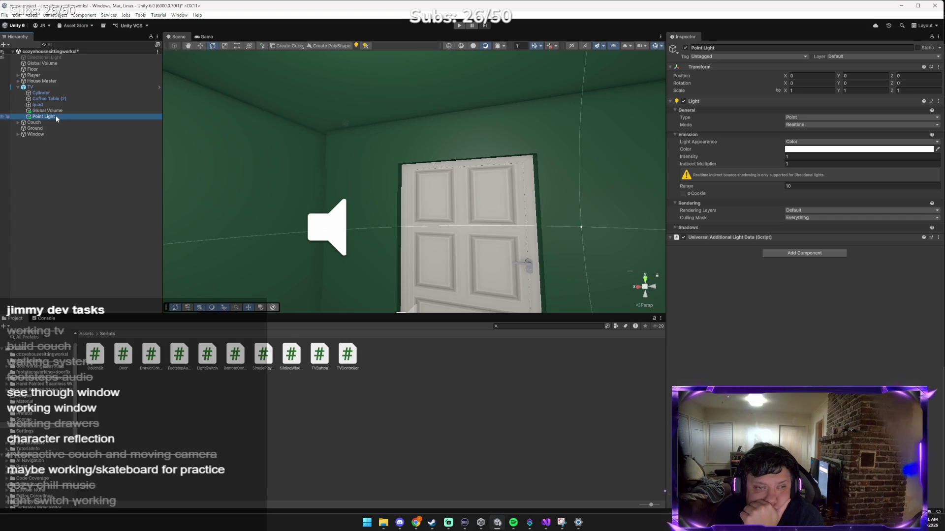
pyautogui.rightClick(55, 116)
pyautogui.click(106, 153)
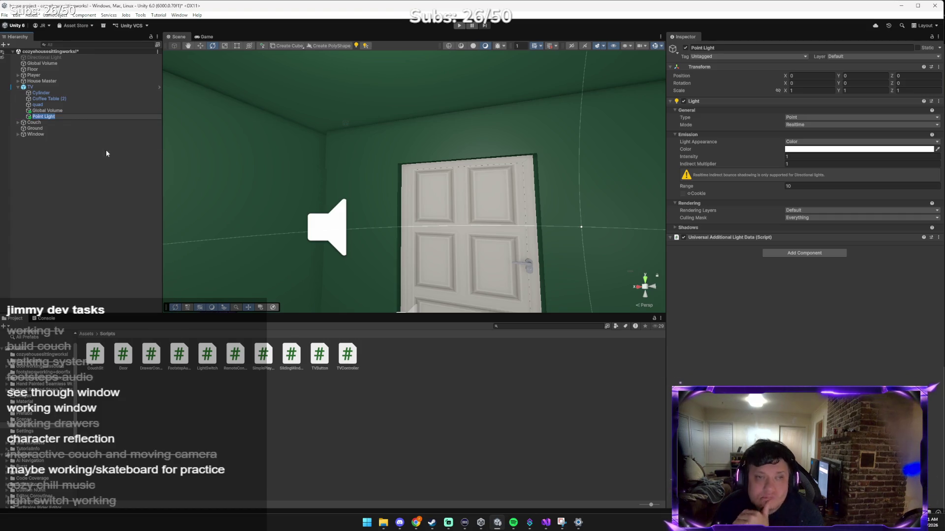
pyautogui.press('BackSpace')
pyautogui.write('livin')
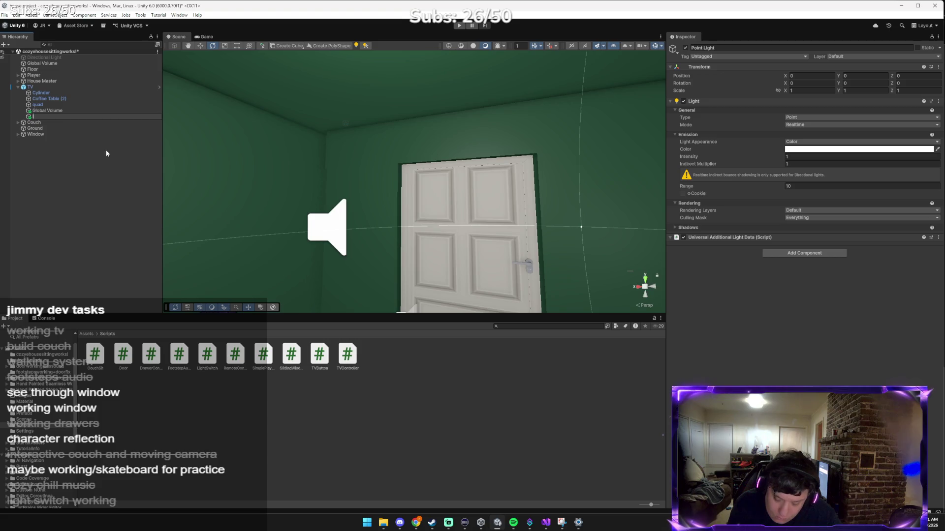
pyautogui.press('BackSpace')
pyautogui.press('BackSpace')
pyautogui.press('BackSpace')
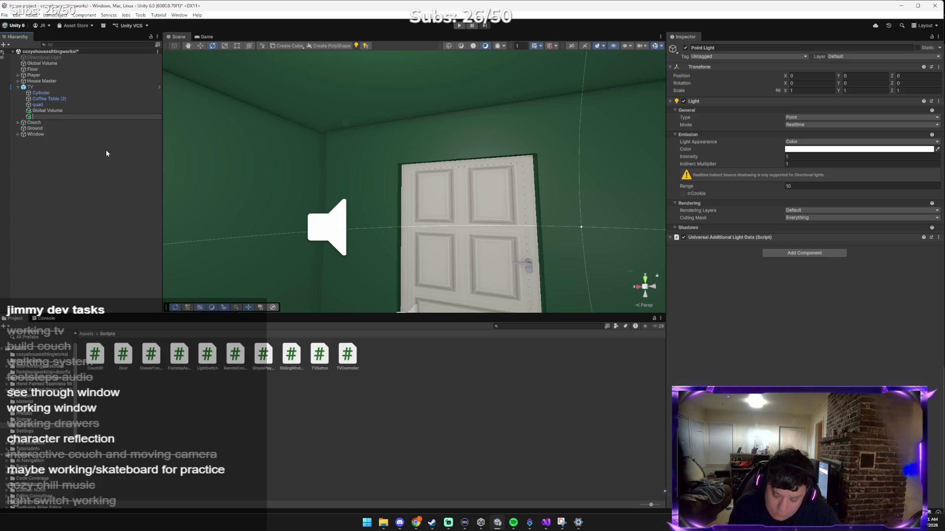
pyautogui.write('Living')
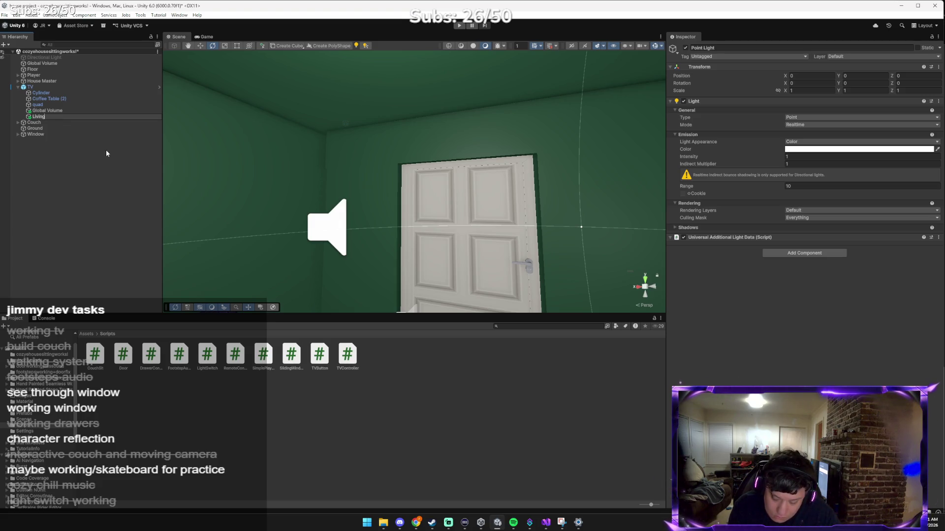
pyautogui.write('_Room')
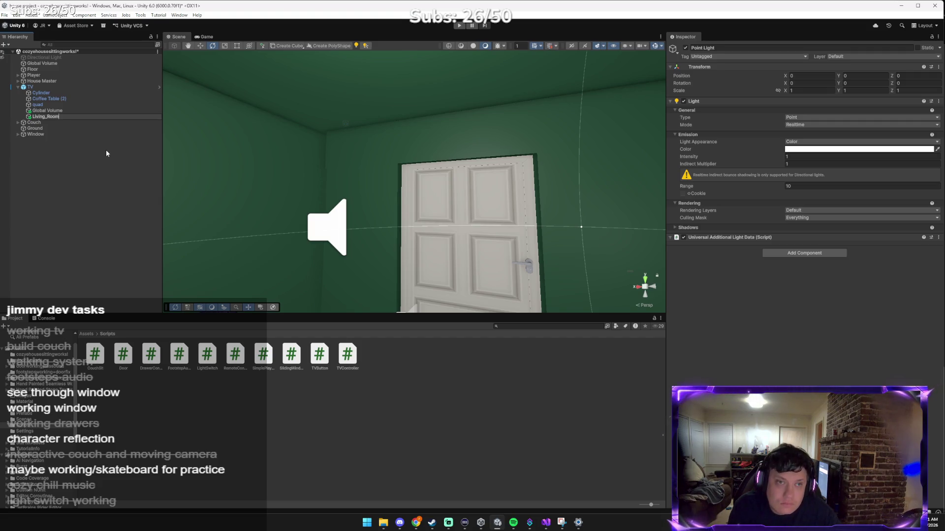
pyautogui.write('_Light')
pyautogui.press('Return')
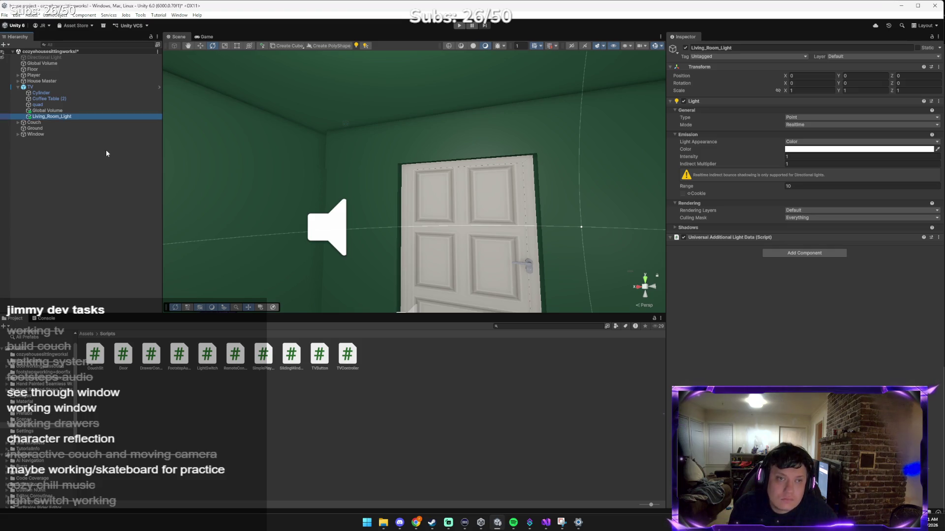
pyautogui.click(71, 117)
pyautogui.moveTo(254, 173); pyautogui.dragTo(244, 171)
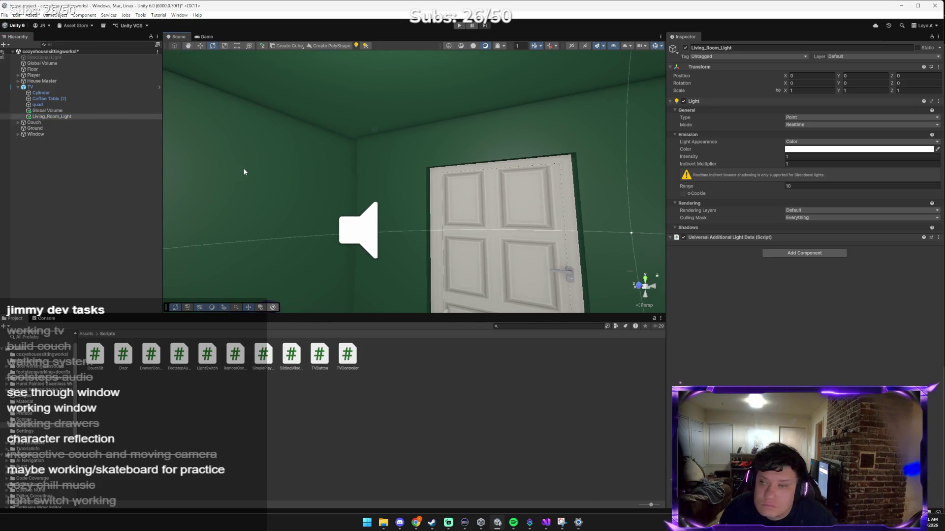
pyautogui.click(18, 81)
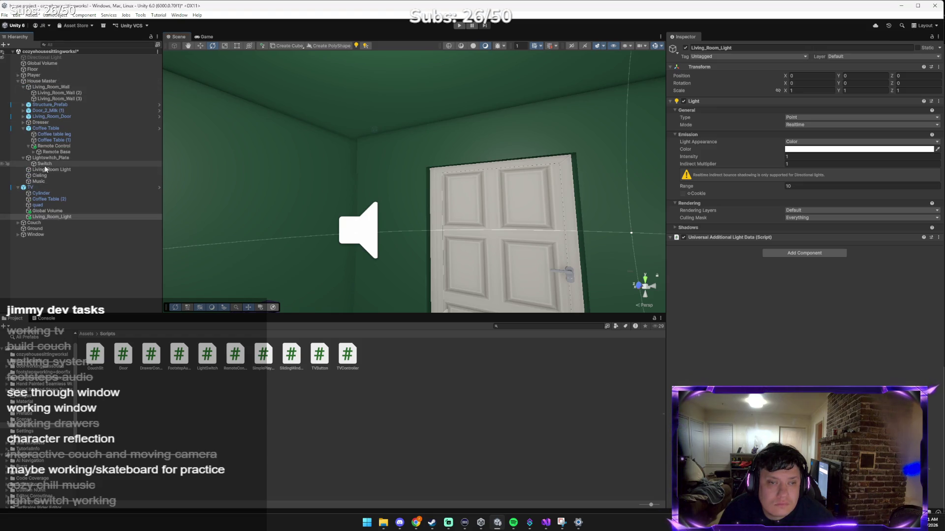
pyautogui.hotkey('ctrl', 'z')
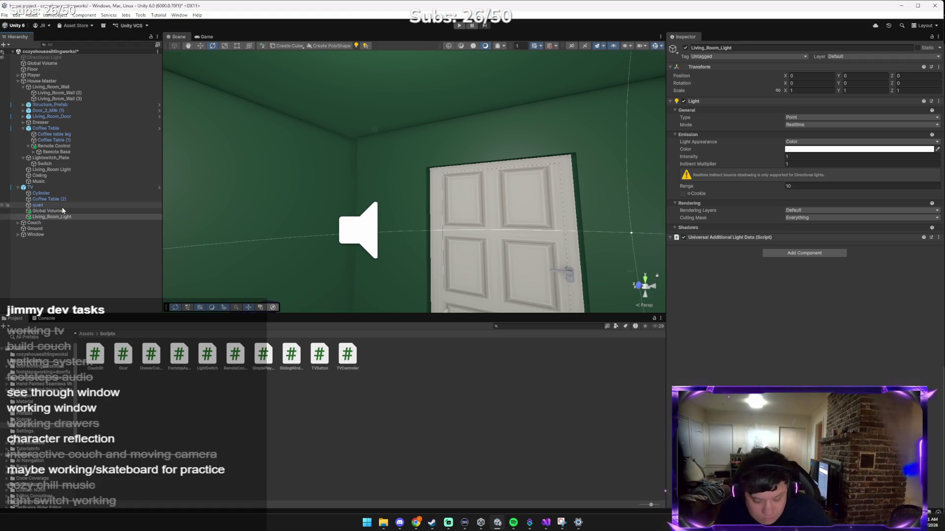
pyautogui.click(53, 170)
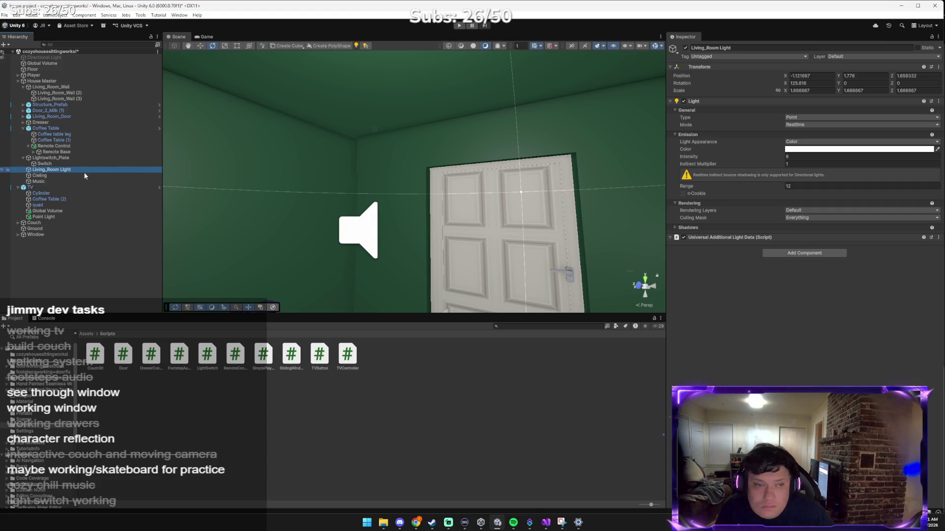
pyautogui.click(45, 164)
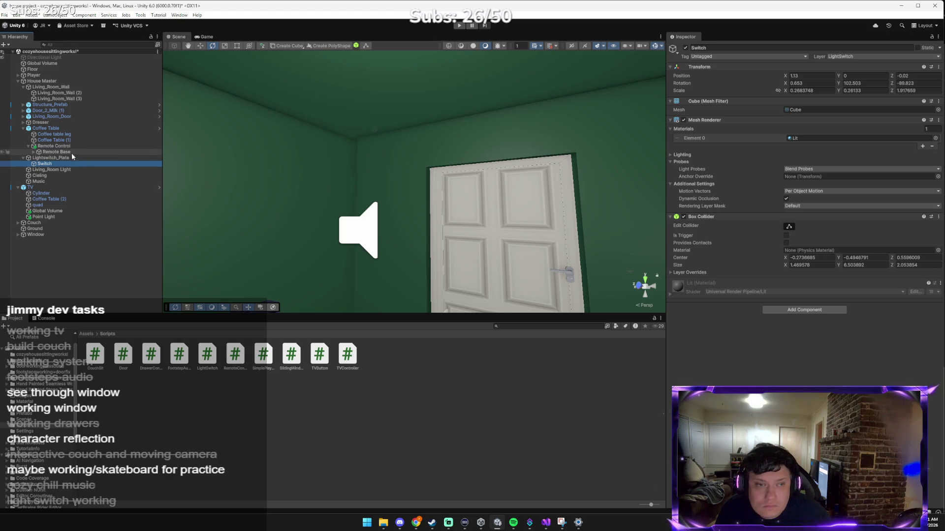
pyautogui.click(69, 156)
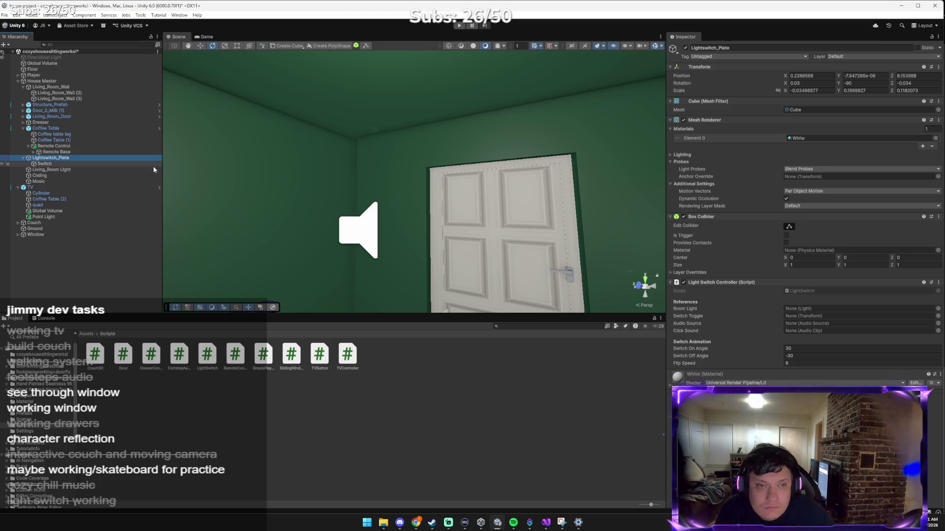
# Assign Living_Room Light as Room Light and the Switch child as Switch Toggle on the controller.
pyautogui.moveTo(76, 170)
pyautogui.mouseDown()
pyautogui.moveTo(564, 236)
pyautogui.moveTo(763, 284)
pyautogui.moveTo(812, 309)
pyautogui.mouseUp()
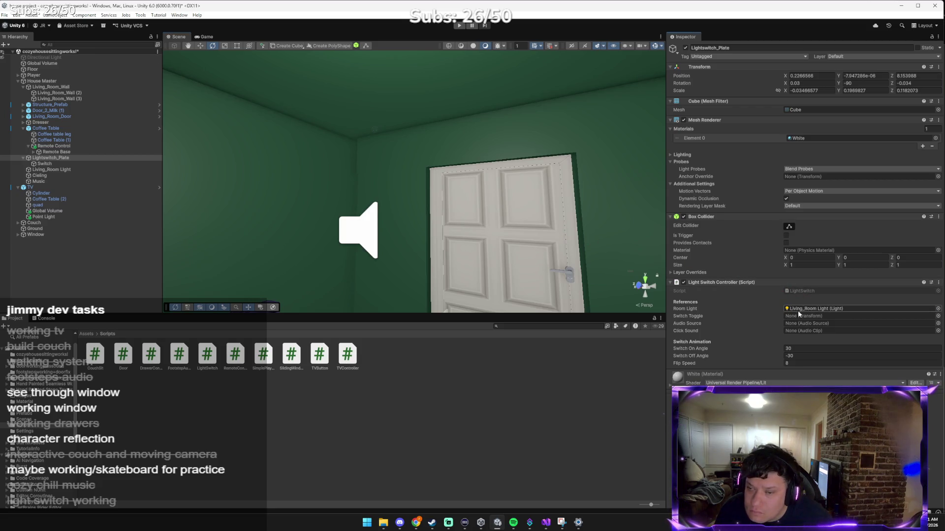
pyautogui.moveTo(45, 163)
pyautogui.mouseDown()
pyautogui.moveTo(99, 162)
pyautogui.moveTo(372, 232)
pyautogui.moveTo(786, 292)
pyautogui.moveTo(806, 309)
pyautogui.moveTo(23, 146)
pyautogui.moveTo(47, 164)
pyautogui.moveTo(367, 243)
pyautogui.mouseUp()
pyautogui.moveTo(768, 312); pyautogui.dragTo(808, 315)
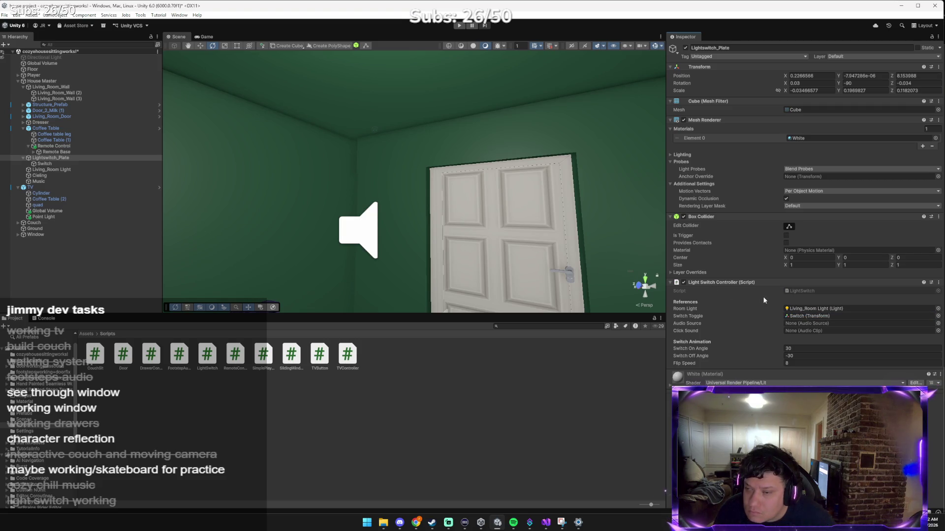
pyautogui.click(937, 323)
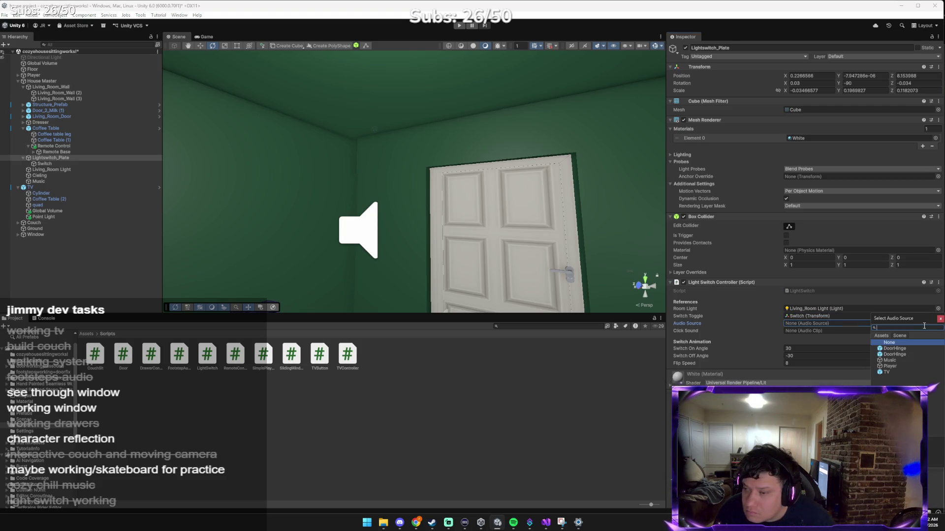
pyautogui.press('Escape')
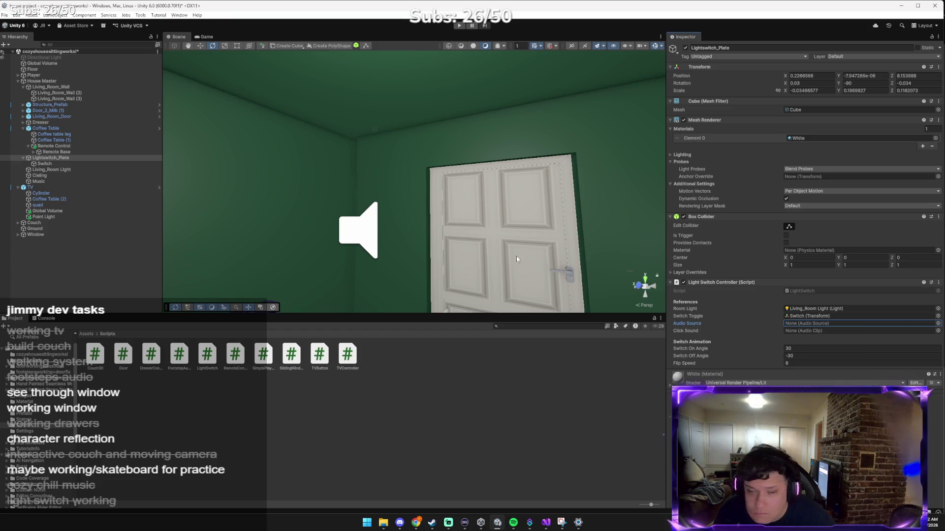
pyautogui.click(81, 333)
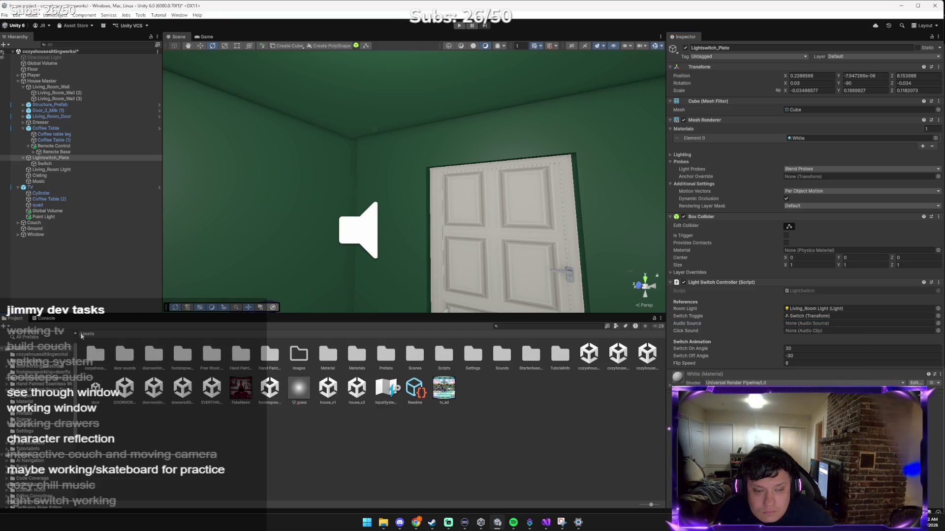
# Preview the walking-on-wood, gibberish voice, cartoon phone voice and dragon light-switch clips in Sounds.
pyautogui.doubleClick(501, 353)
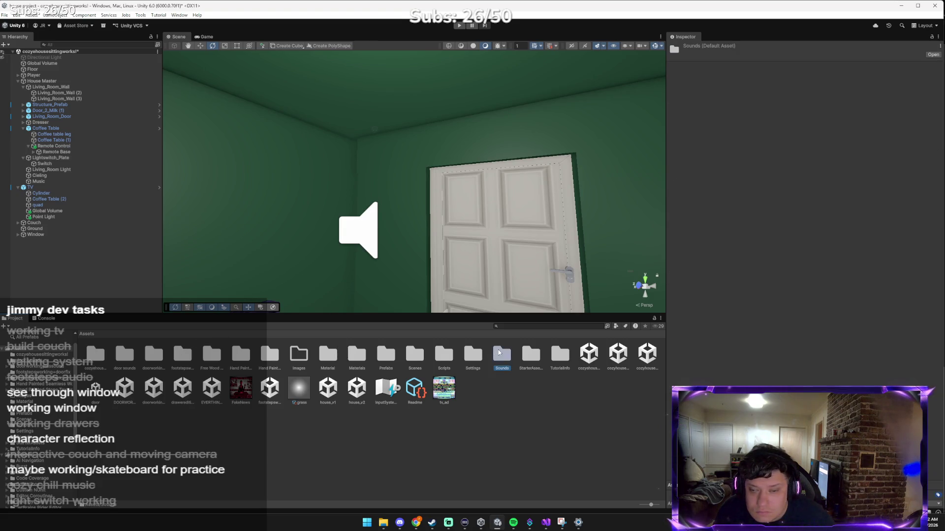
pyautogui.click(70, 162)
pyautogui.click(70, 158)
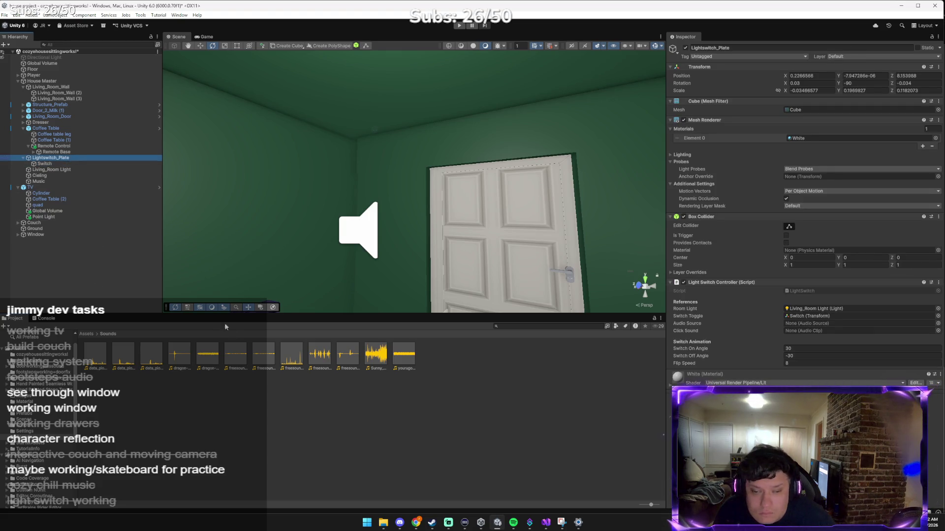
pyautogui.click(333, 350)
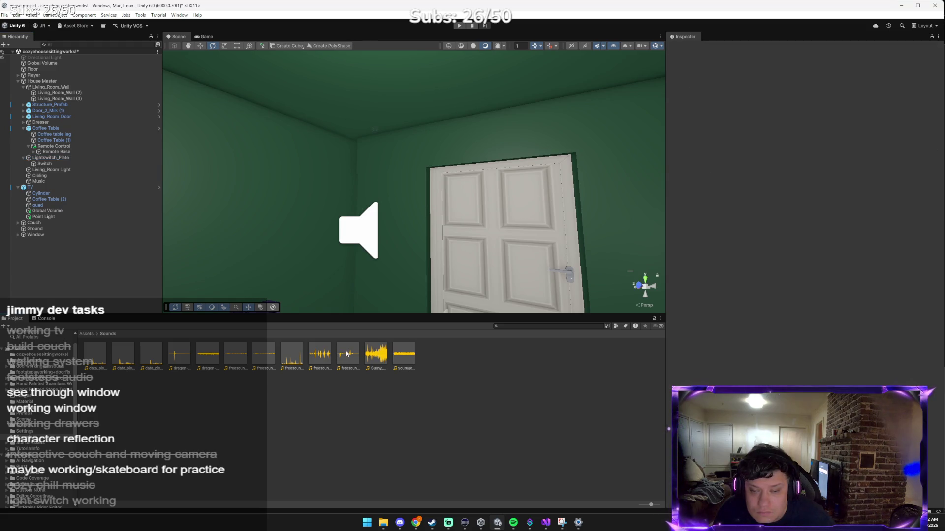
pyautogui.click(346, 353)
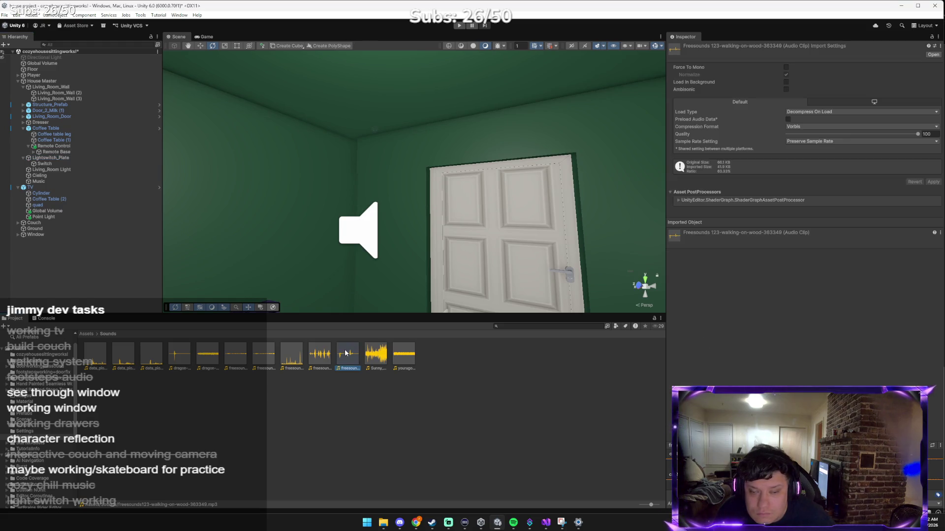
pyautogui.click(316, 349)
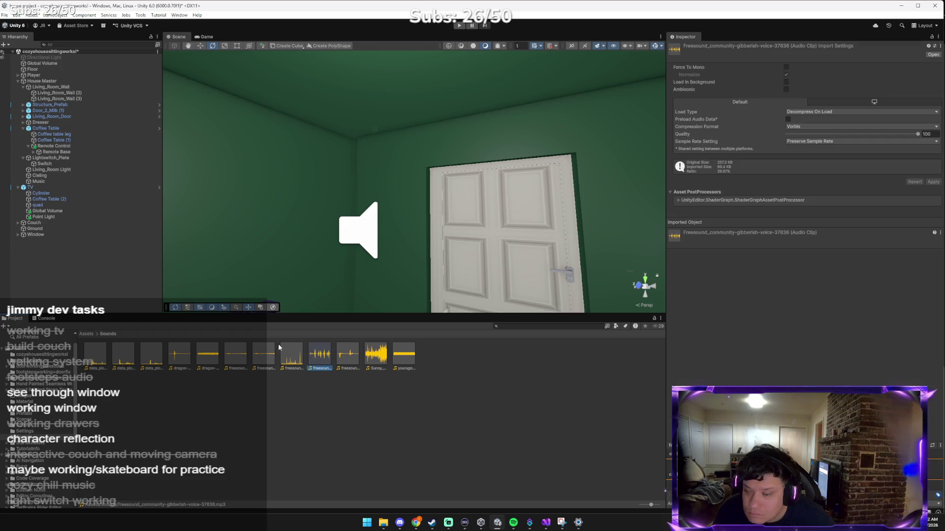
pyautogui.click(255, 346)
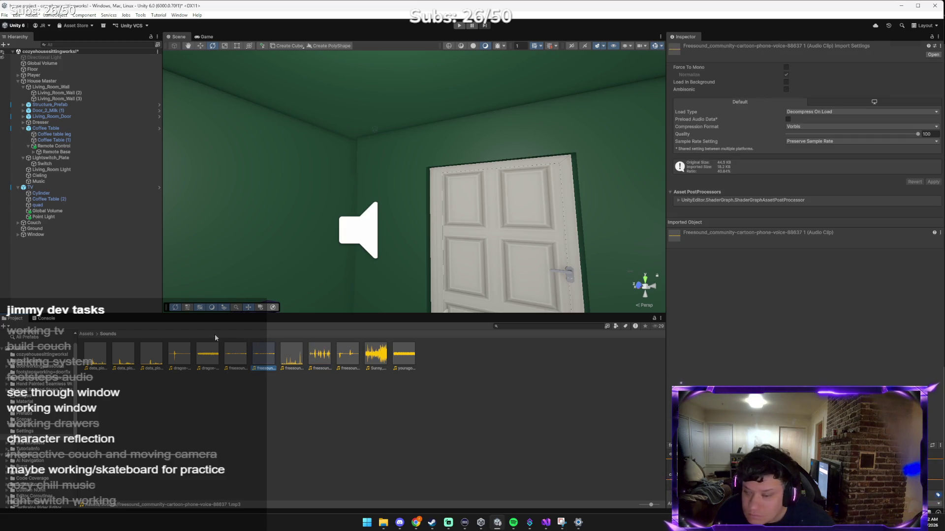
pyautogui.click(227, 353)
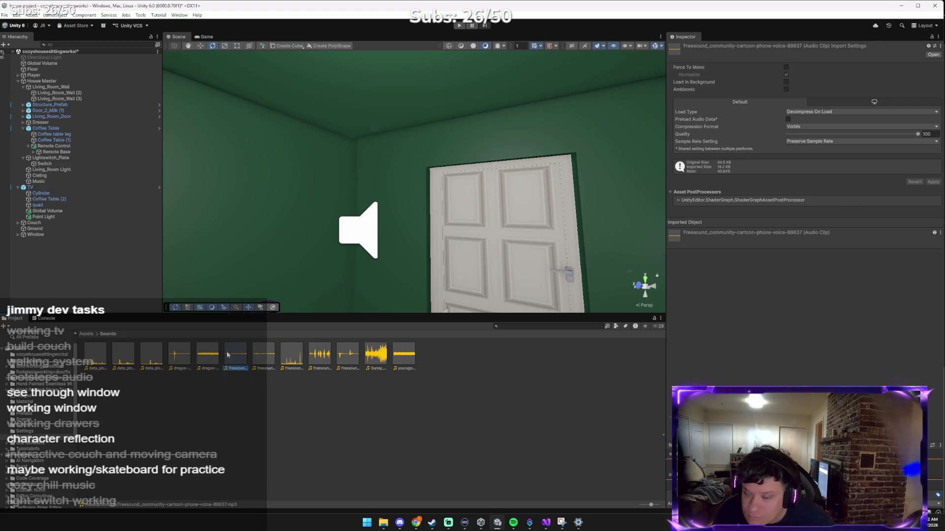
pyautogui.click(172, 352)
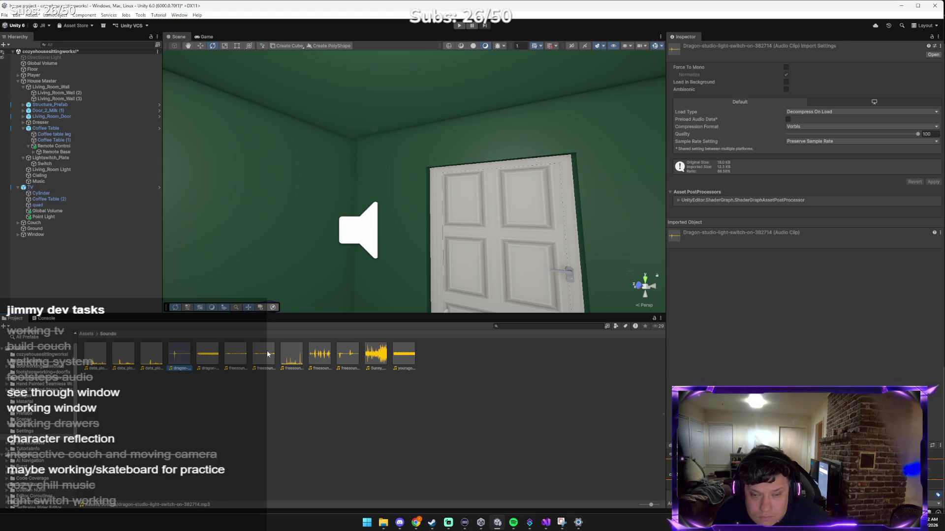
pyautogui.click(318, 351)
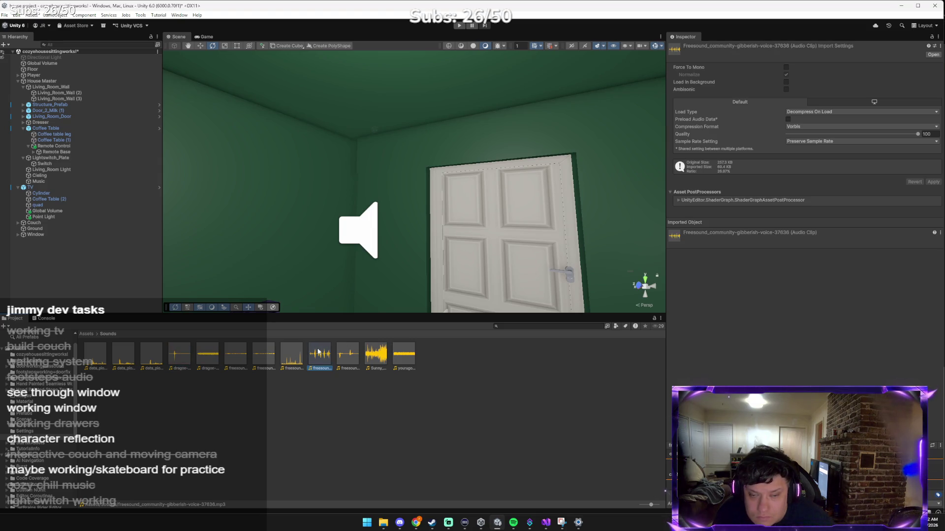
pyautogui.click(342, 351)
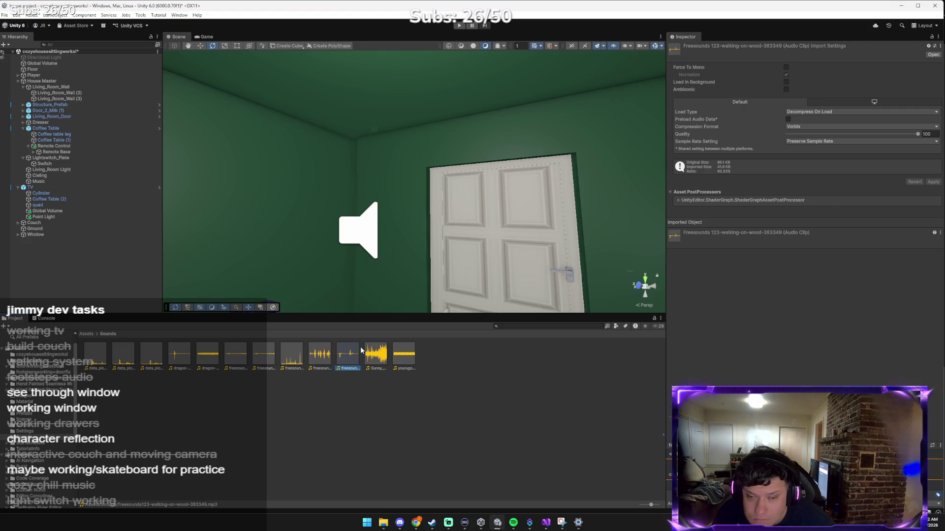
pyautogui.click(256, 349)
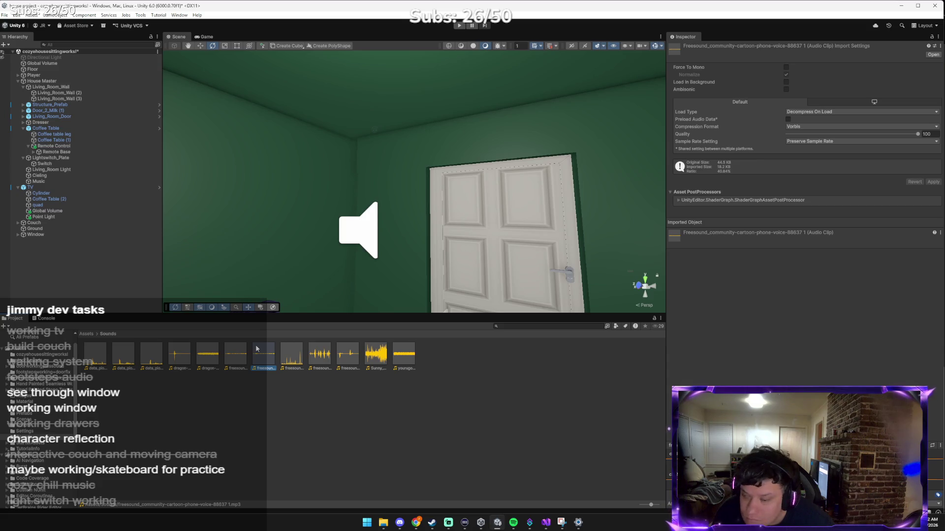
# Delete the unused cartoon-phone-voice-88637 clip and reselect Lightswitch_Plate.
pyautogui.click(233, 349)
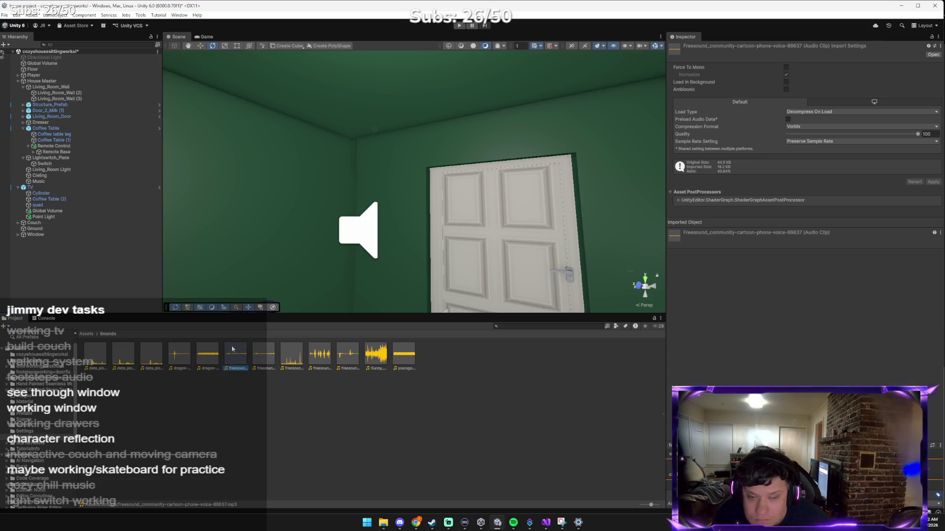
pyautogui.press('Delete')
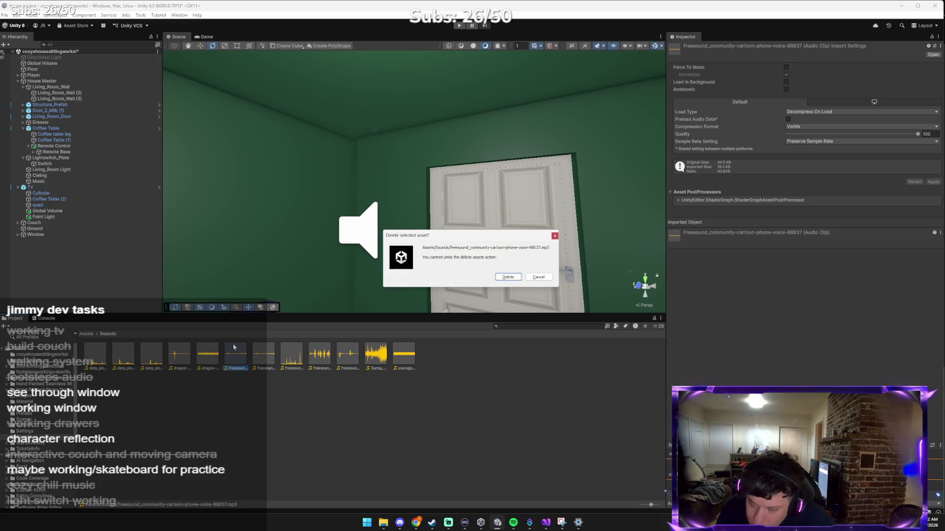
pyautogui.press('Return')
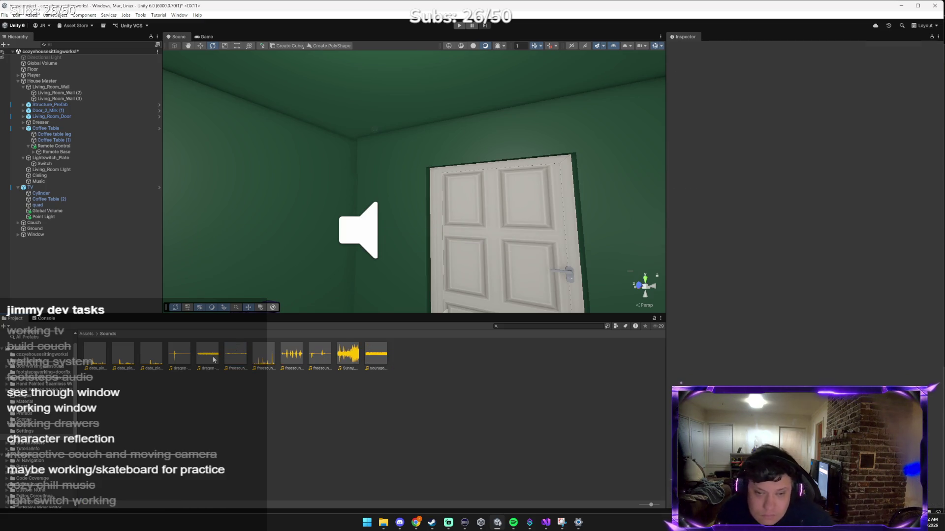
pyautogui.click(185, 362)
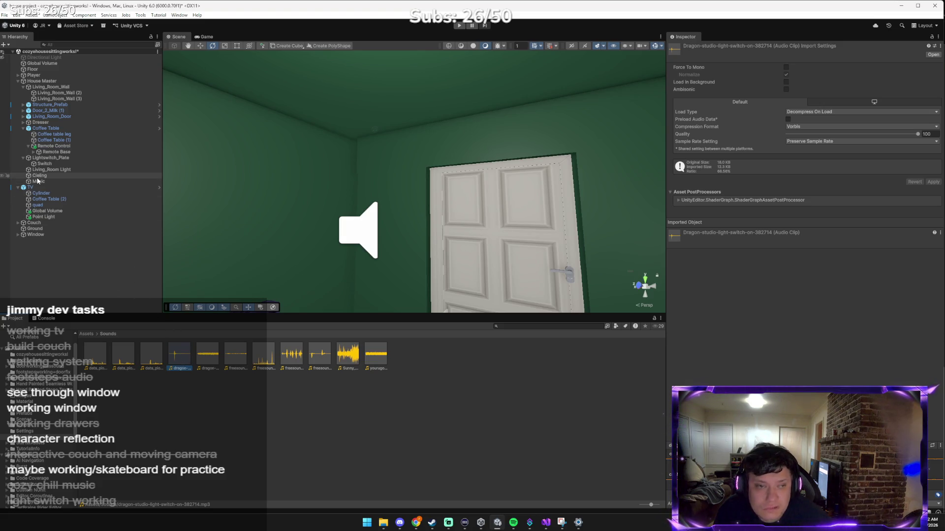
pyautogui.click(54, 158)
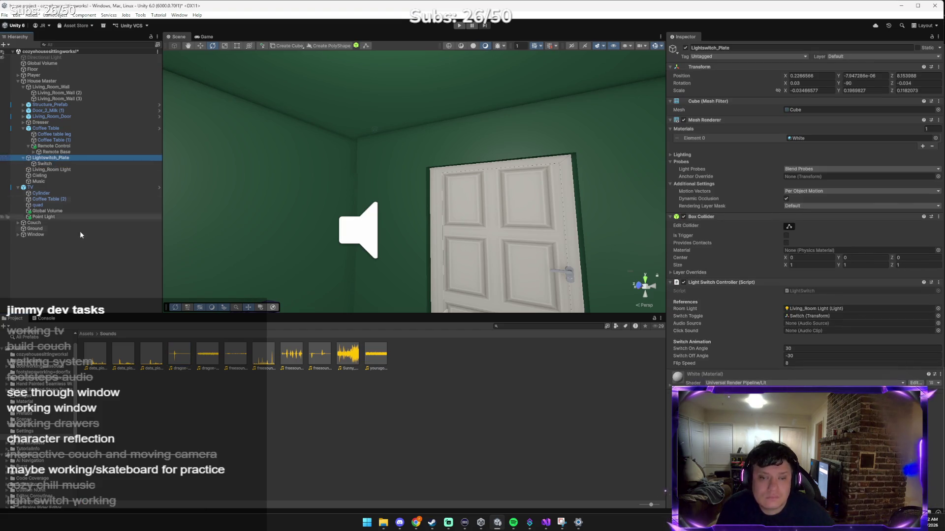
# Set the dragon clip as Click Sound, add an Audio Source playing it, and link it to the controller.
pyautogui.moveTo(807, 394)
pyautogui.mouseDown()
pyautogui.moveTo(831, 354)
pyautogui.moveTo(835, 323)
pyautogui.moveTo(831, 332)
pyautogui.mouseUp()
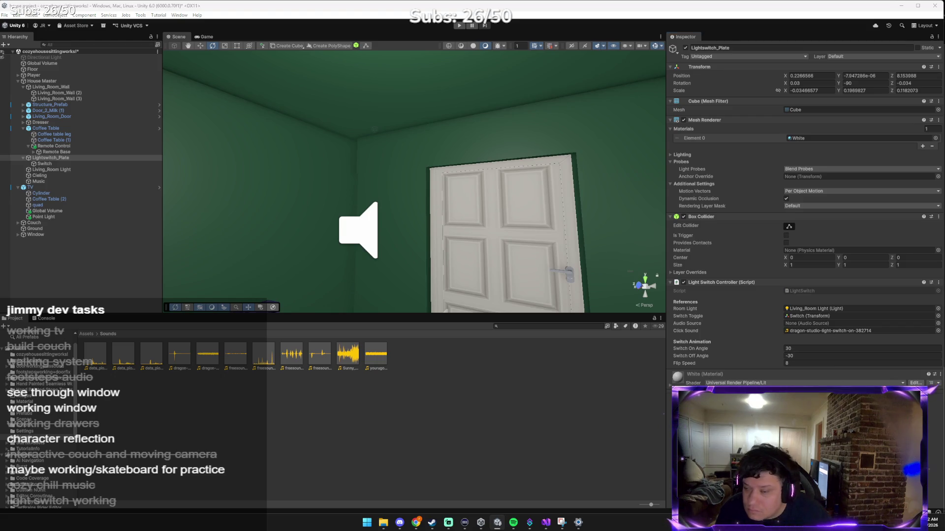
pyautogui.press('Return')
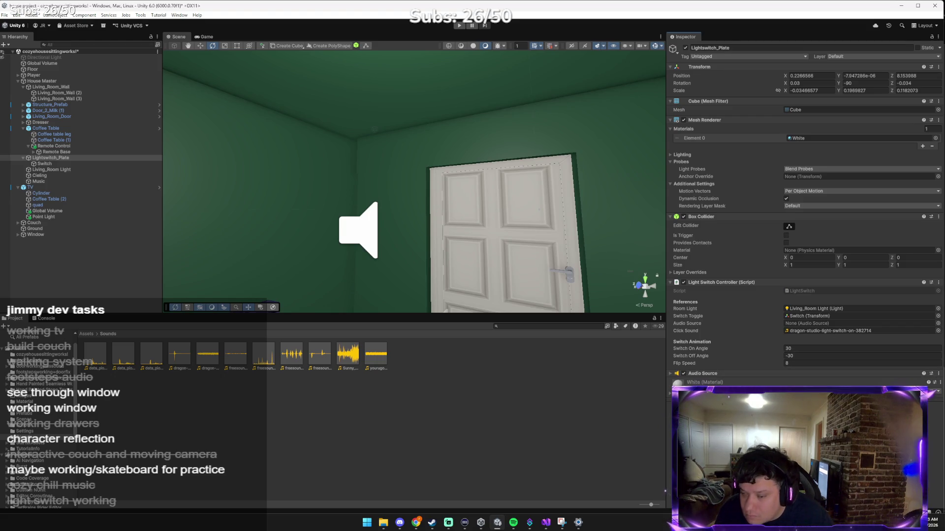
pyautogui.click(783, 374)
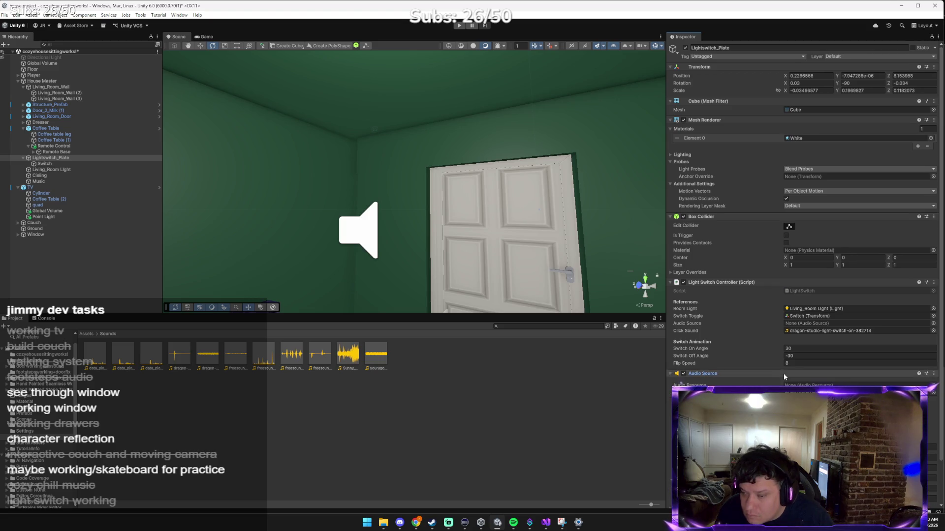
pyautogui.click(933, 385)
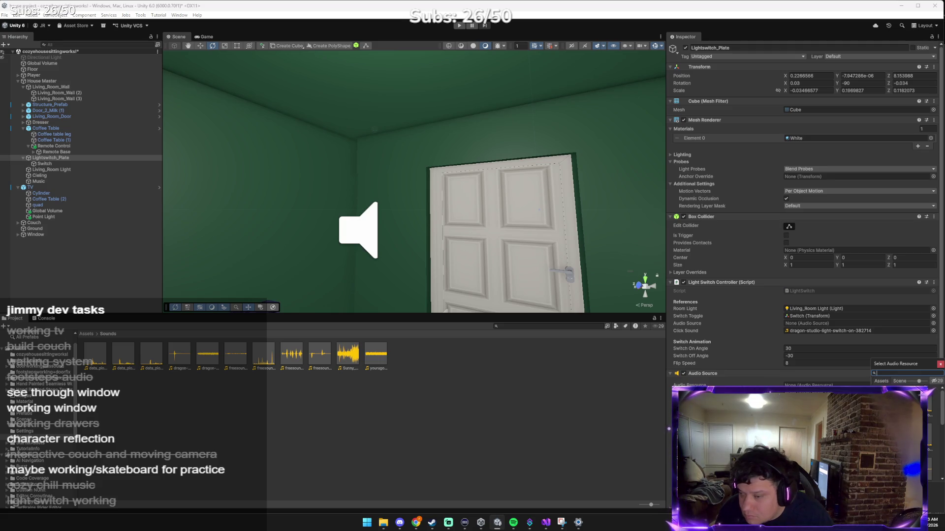
pyautogui.write('dra')
pyautogui.click(933, 416)
pyautogui.press('Return')
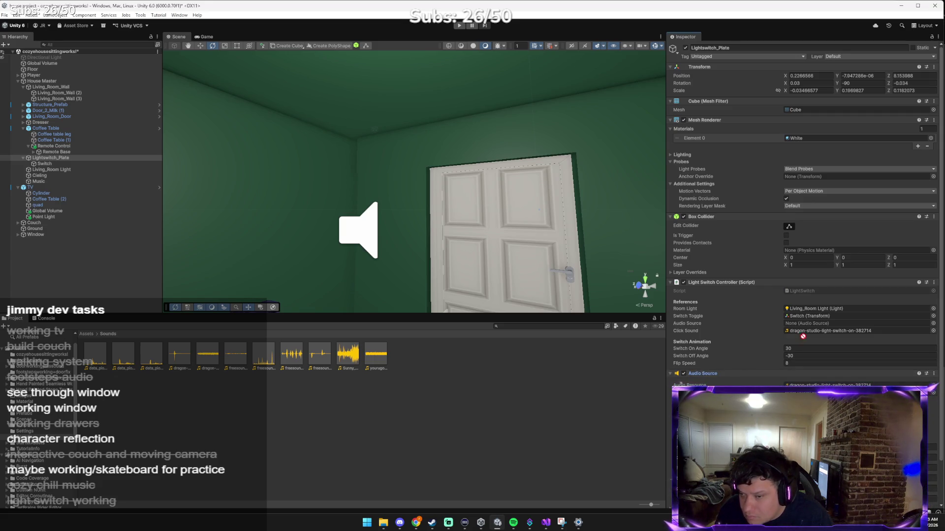
pyautogui.click(820, 325)
pyautogui.moveTo(820, 325); pyautogui.dragTo(819, 325)
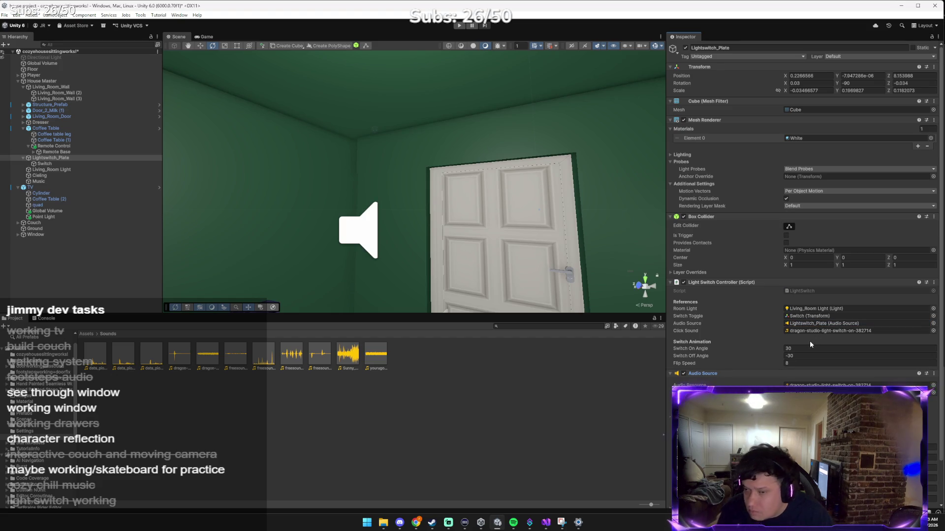
# Send Claude a screenshot with the note 'we goood on the sound', then return to Unity.
pyautogui.hotkey('alt', 'Tab')
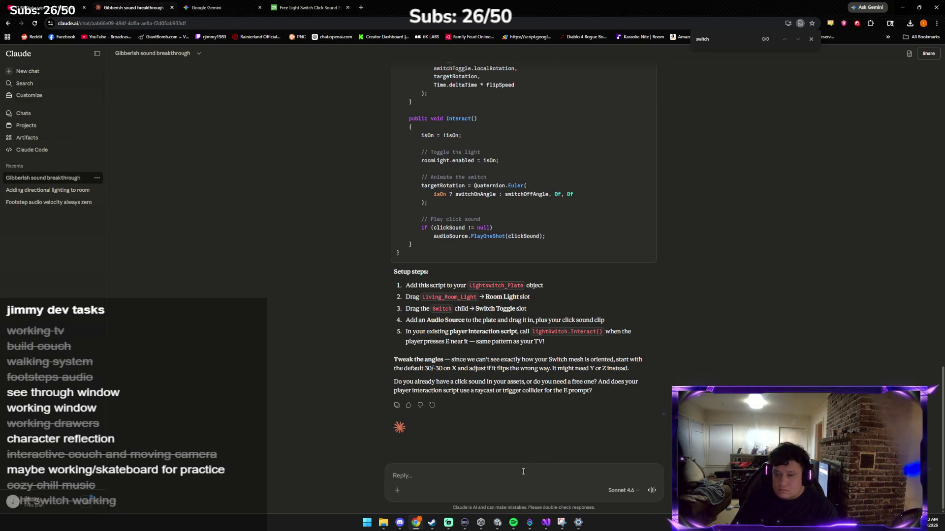
pyautogui.hotkey('ctrl', 'v')
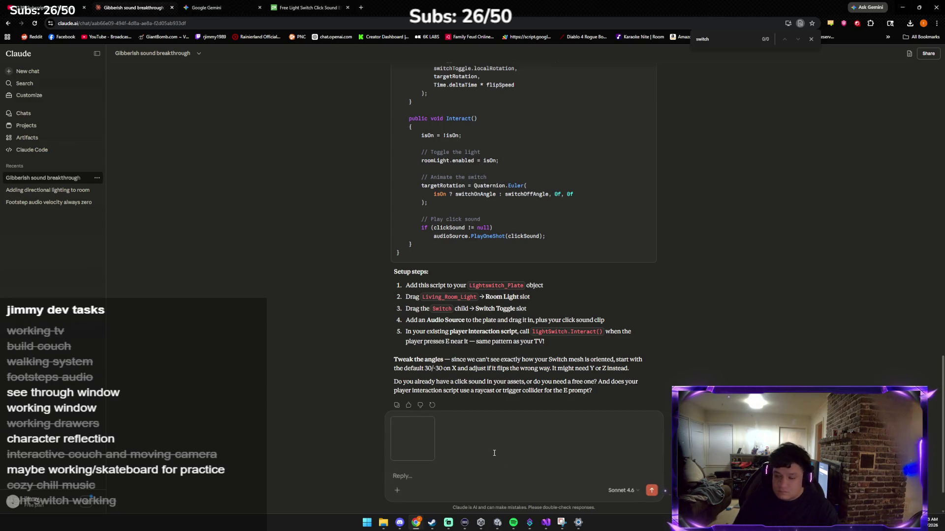
pyautogui.write('we goood on')
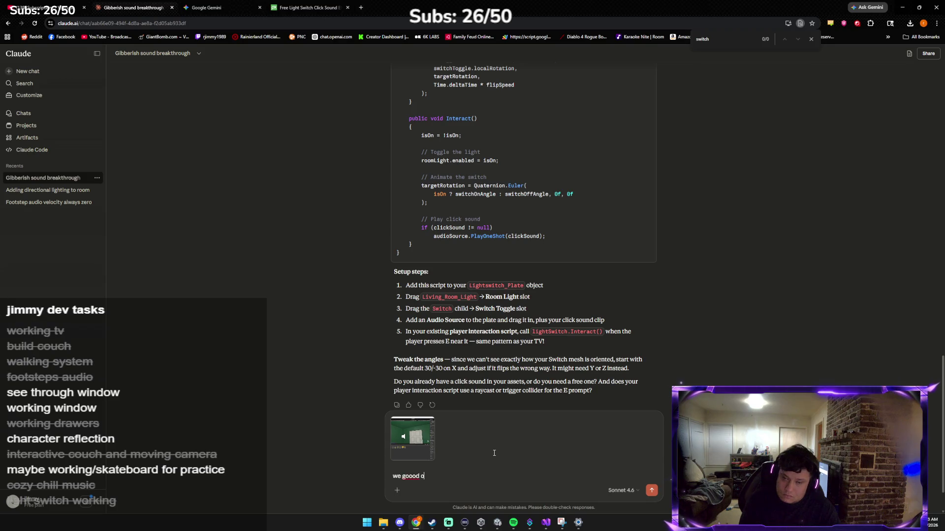
pyautogui.write(' the sound')
pyautogui.press('Return')
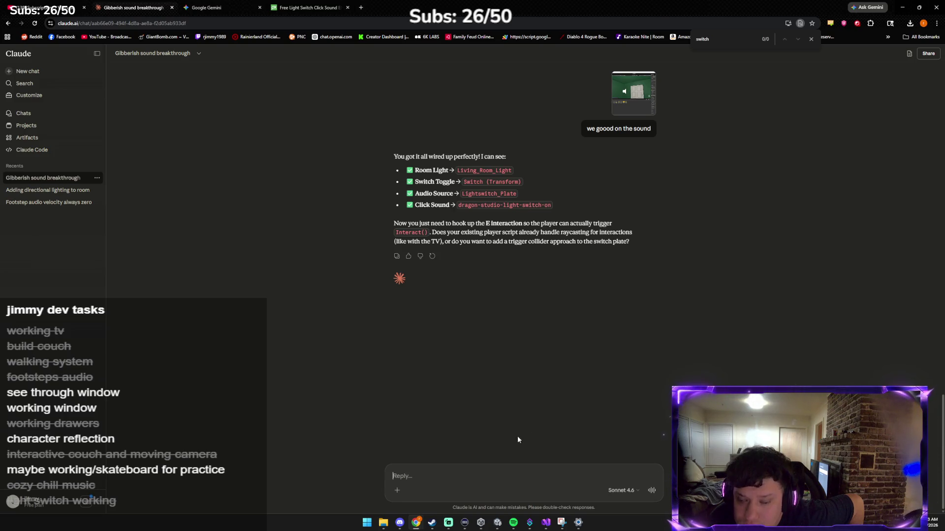
pyautogui.click(498, 523)
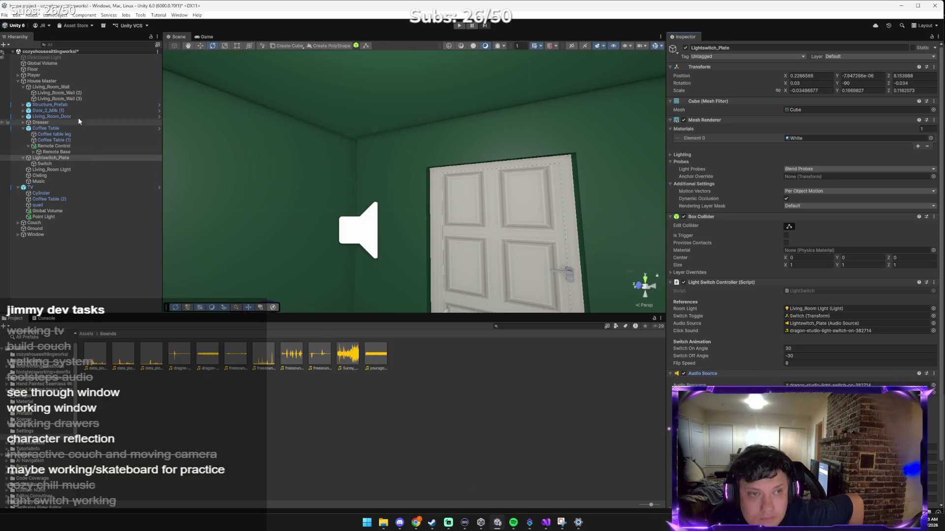
# Copy the SimplePlayerController code from Assets > Scripts into Claude's message box.
pyautogui.click(84, 76)
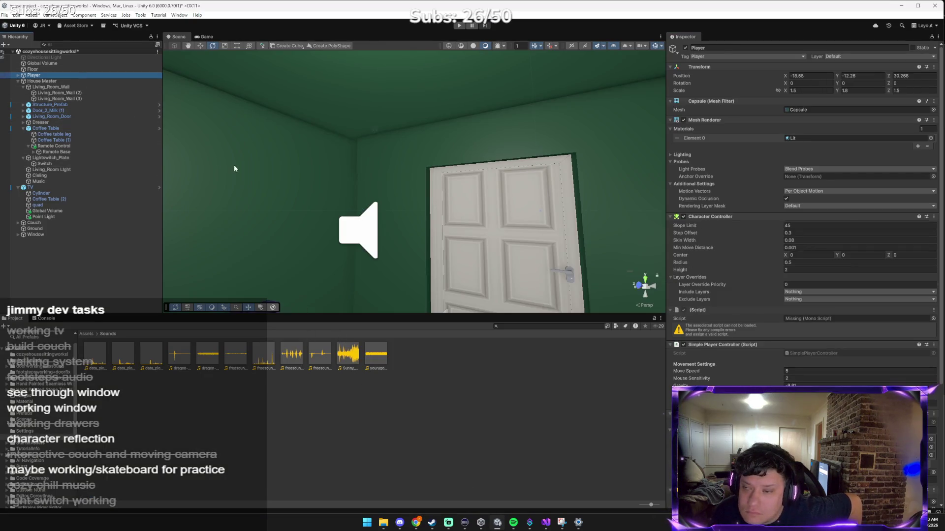
pyautogui.click(89, 334)
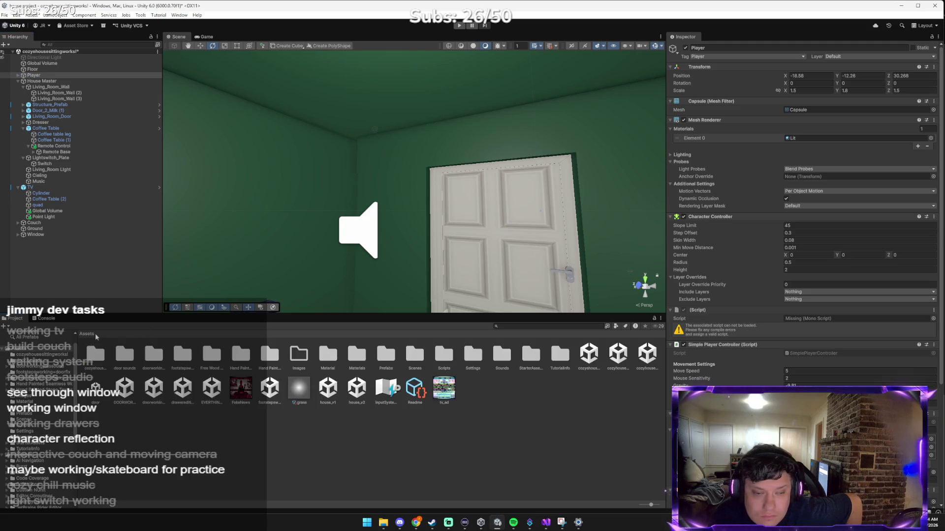
pyautogui.doubleClick(445, 355)
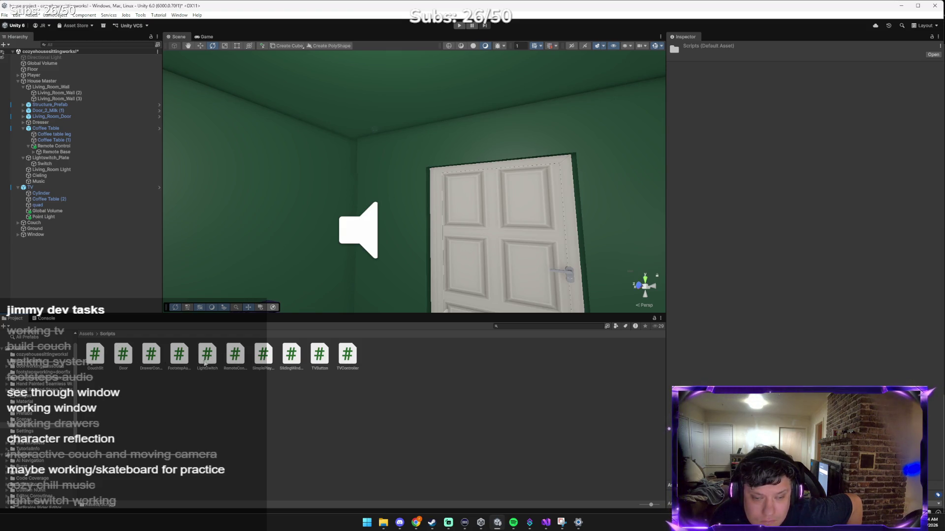
pyautogui.doubleClick(267, 357)
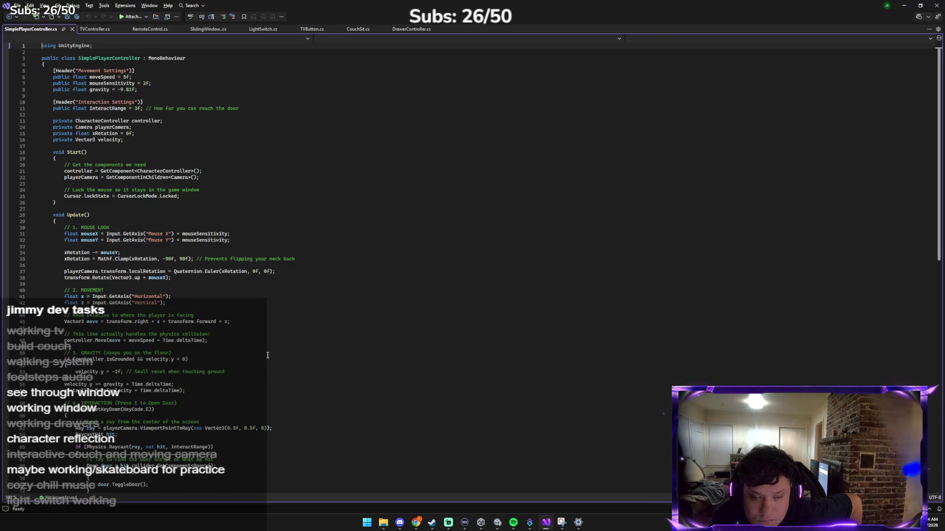
pyautogui.hotkey('ctrl', 'a')
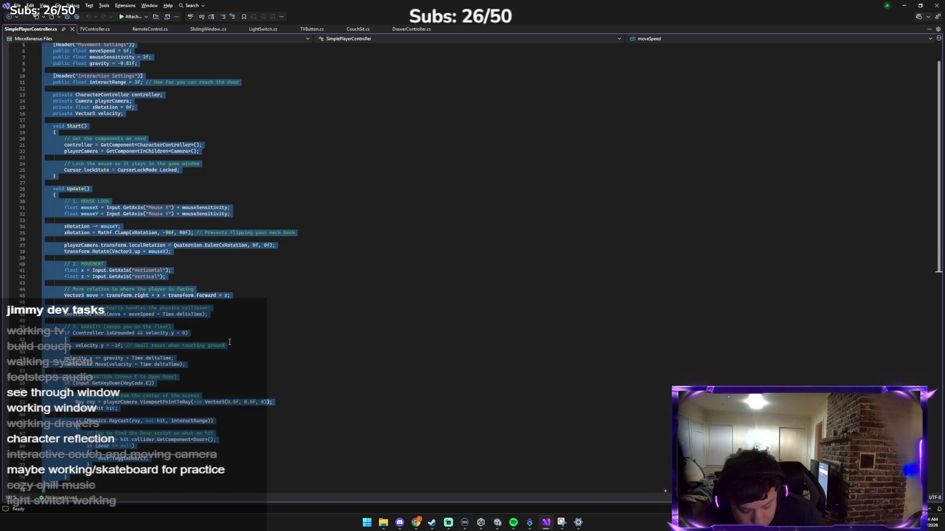
pyautogui.click(416, 523)
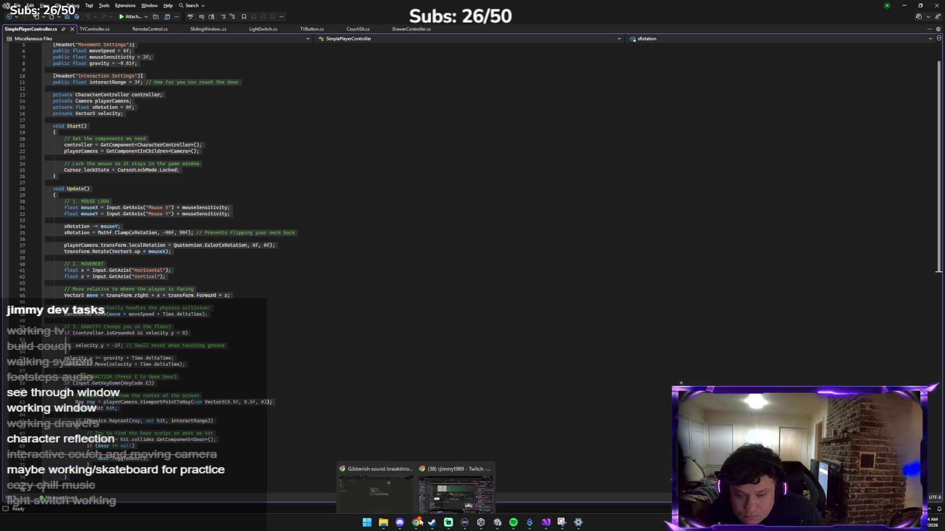
pyautogui.click(409, 492)
pyautogui.hotkey('ctrl', 'v')
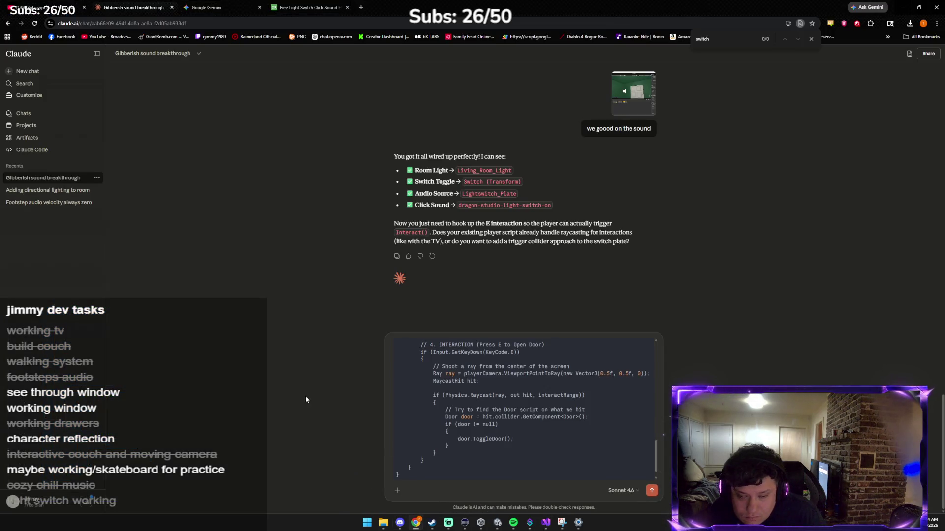
# Send the player controller code to Claude and follow up asking 'post whole code thanks'.
pyautogui.press('Return')
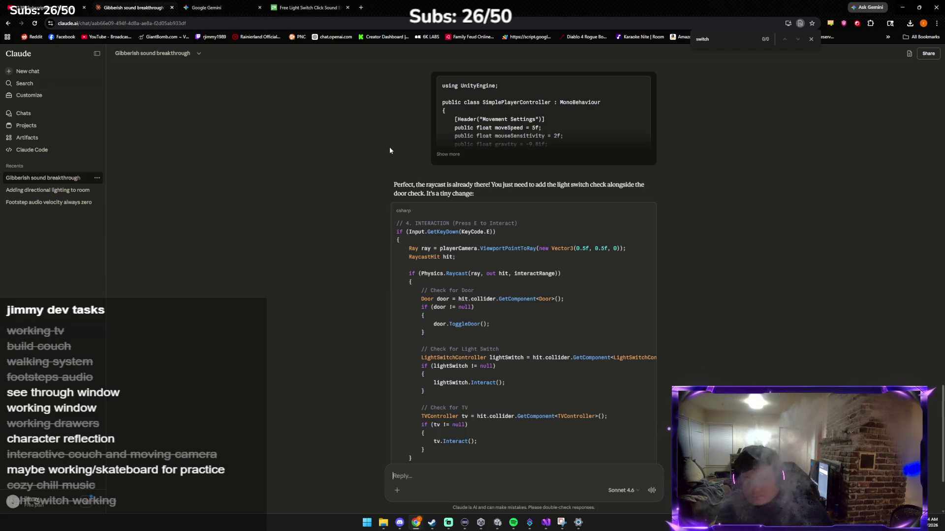
pyautogui.scroll(-3, 389, 270)
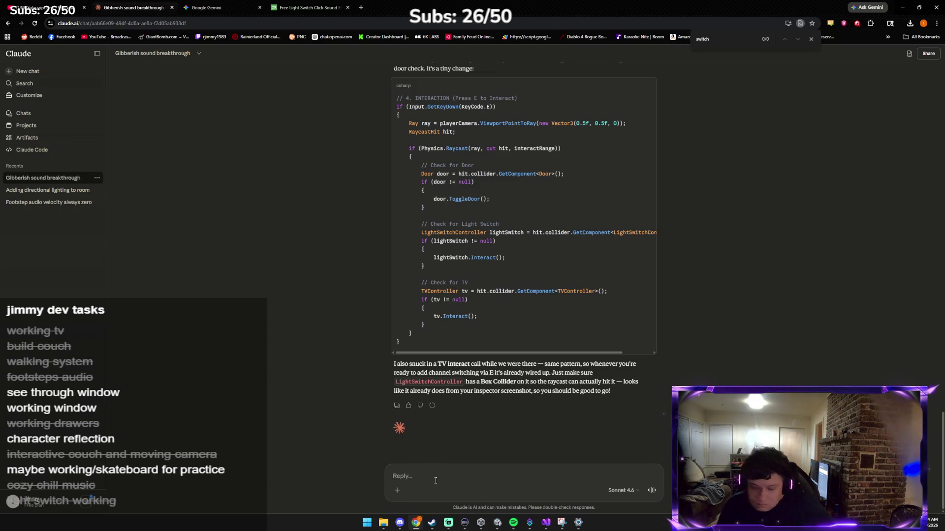
pyautogui.write('post whole')
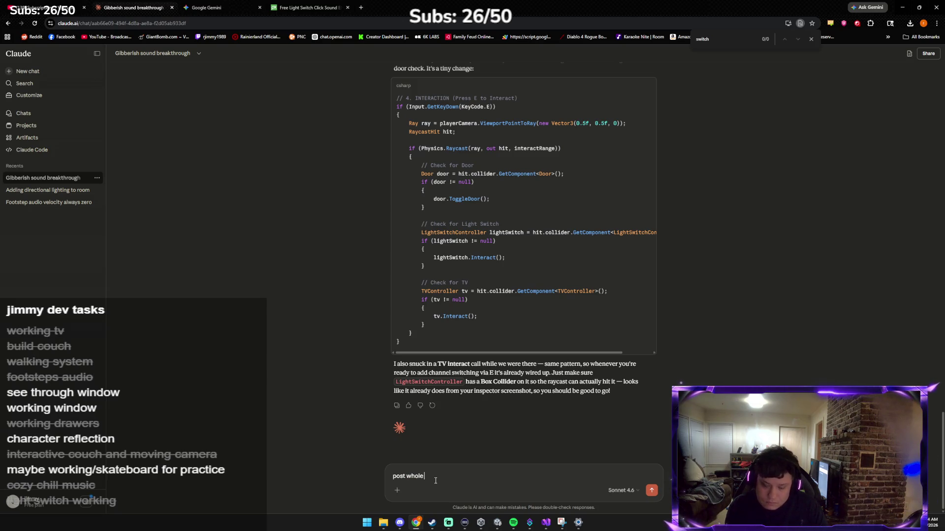
pyautogui.write(' code thanks')
pyautogui.press('Return')
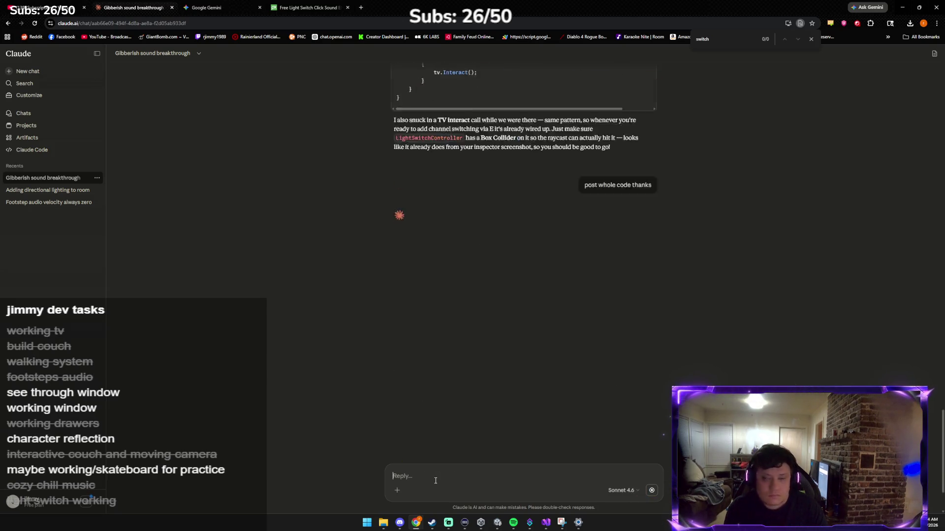
pyautogui.hotkey('alt', 'Tab')
pyautogui.hotkey('alt', 'Tab')
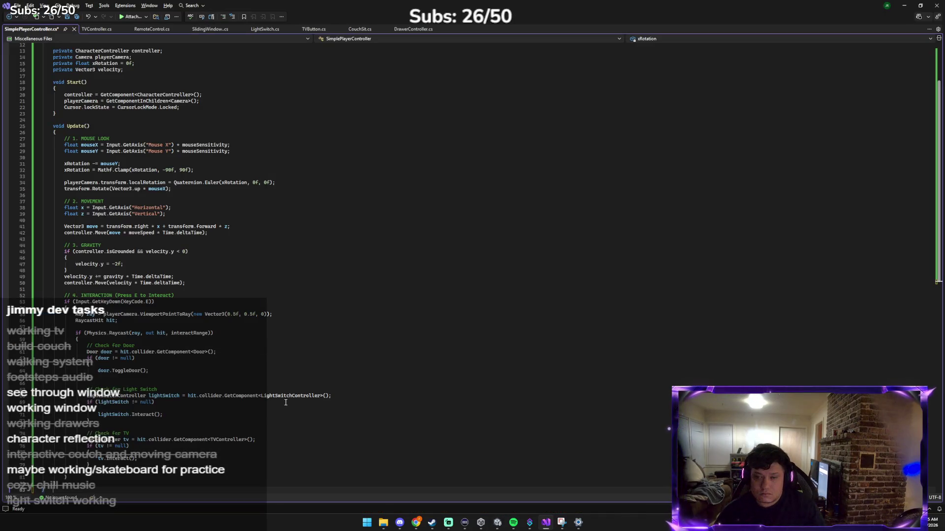
# Share the error screenshot with Claude along with the message 'we dont have an interact'.
pyautogui.hotkey('alt', 'Tab')
pyautogui.hotkey('alt', 'Tab')
pyautogui.hotkey('ctrl', 'v')
pyautogui.write('we dont have ')
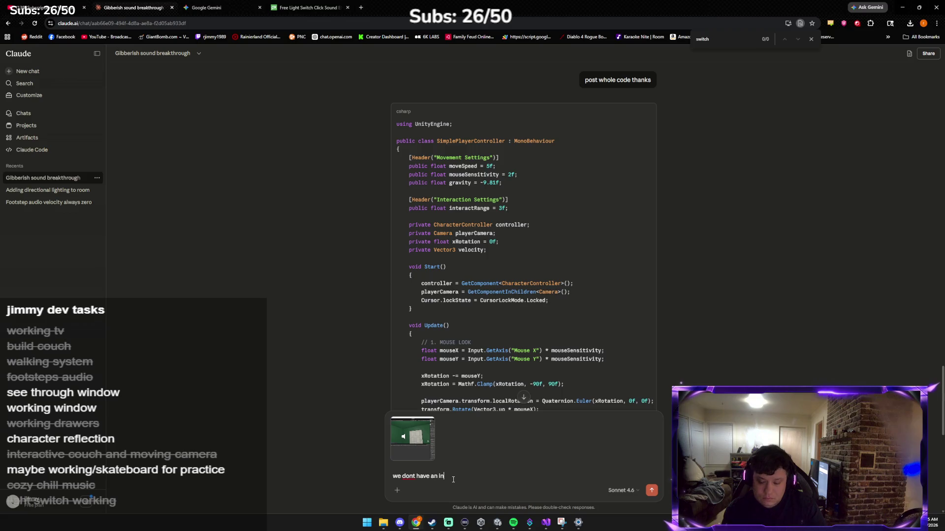
pyautogui.write('an interact')
pyautogui.press('Return')
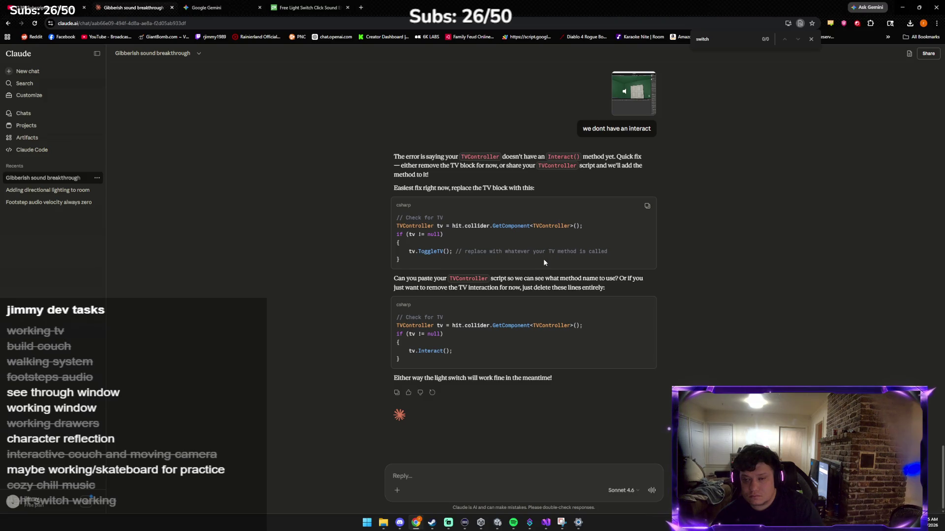
pyautogui.hotkey('alt', 'Tab')
pyautogui.press('Tab')
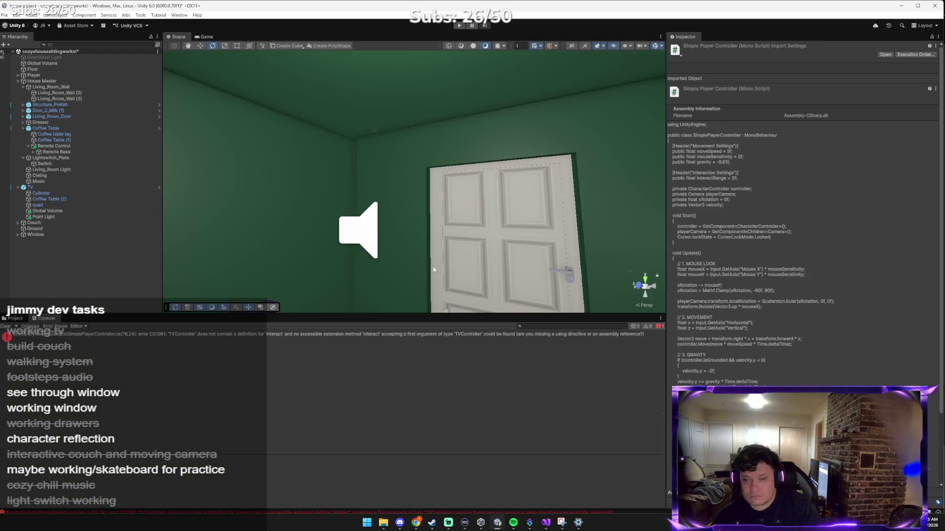
# Open TVController in Visual Studio and send its code to Claude.
pyautogui.click(18, 319)
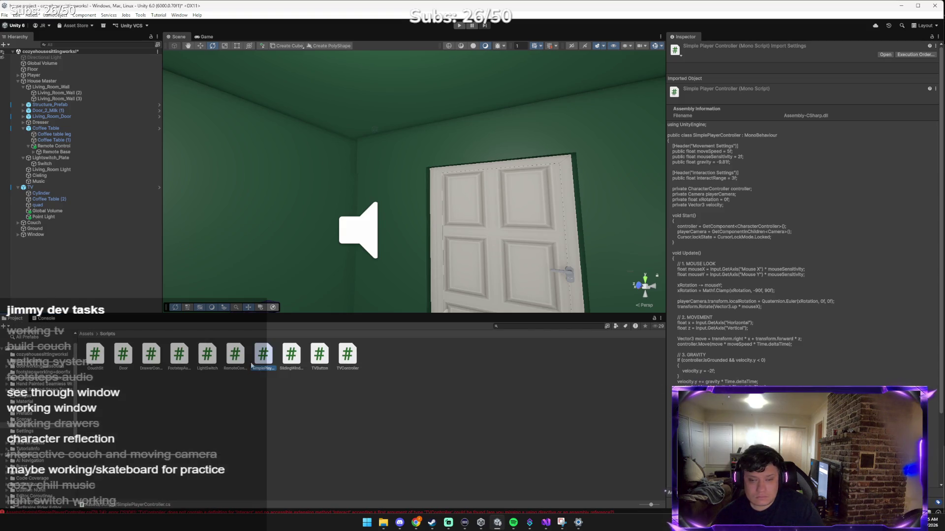
pyautogui.click(344, 360)
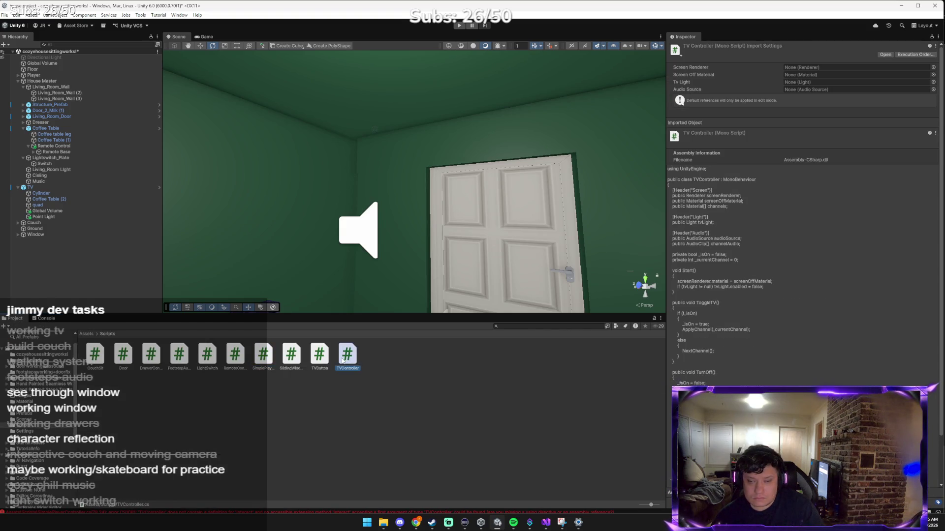
pyautogui.doubleClick(343, 360)
pyautogui.hotkey('ctrl', 'a')
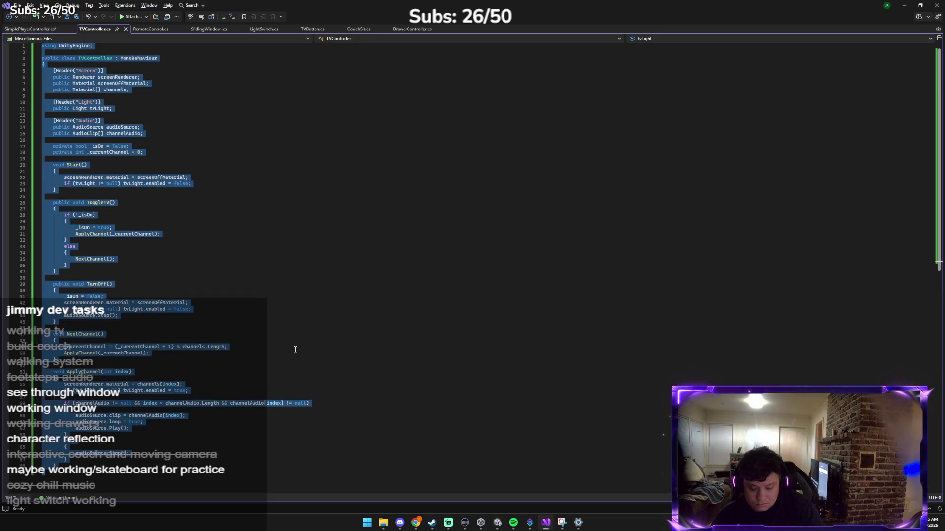
pyautogui.hotkey('alt', 'Tab')
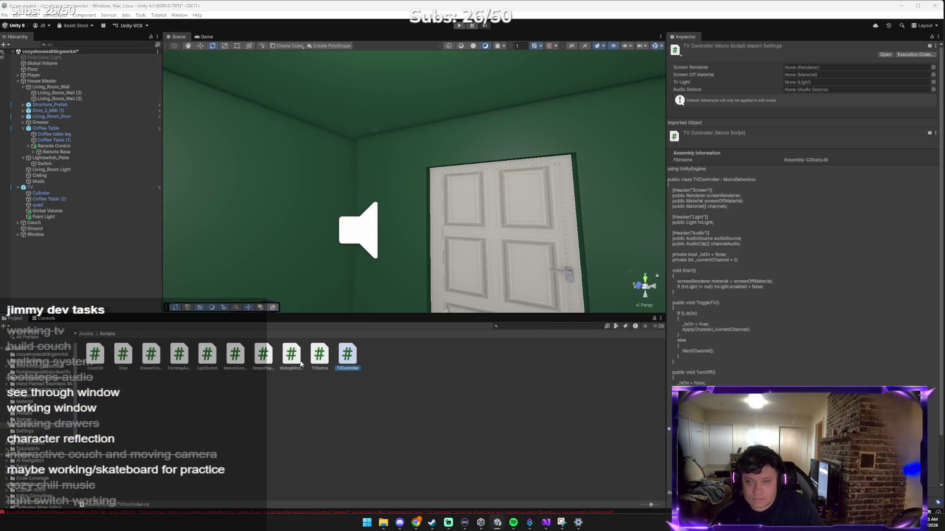
pyautogui.hotkey('alt', 'Tab')
pyautogui.press('Tab')
pyautogui.hotkey('alt', 'Tab')
pyautogui.hotkey('alt', 'shift', 'Tab')
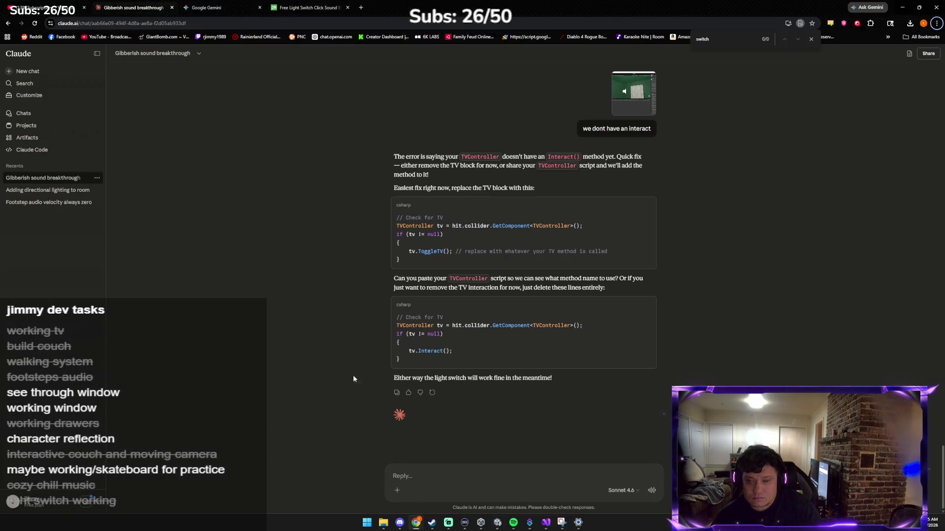
pyautogui.hotkey('ctrl', 'v')
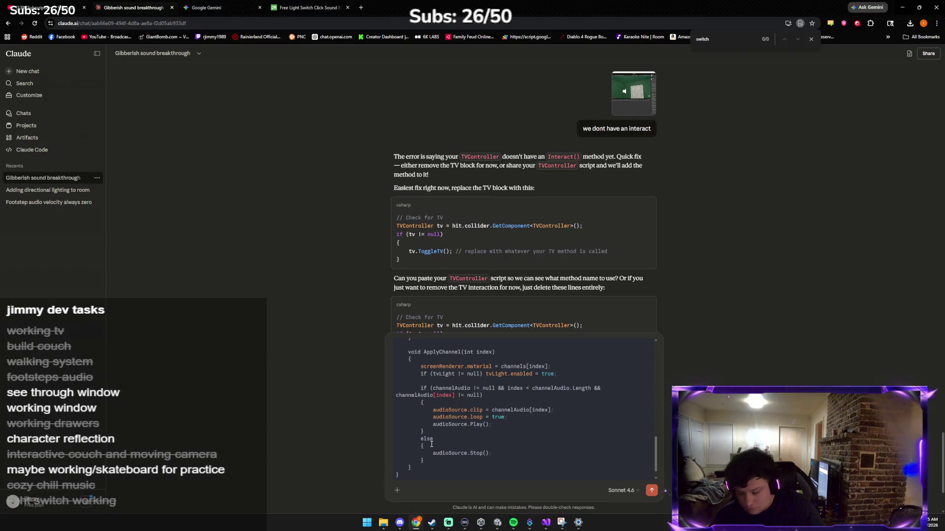
pyautogui.press('Return')
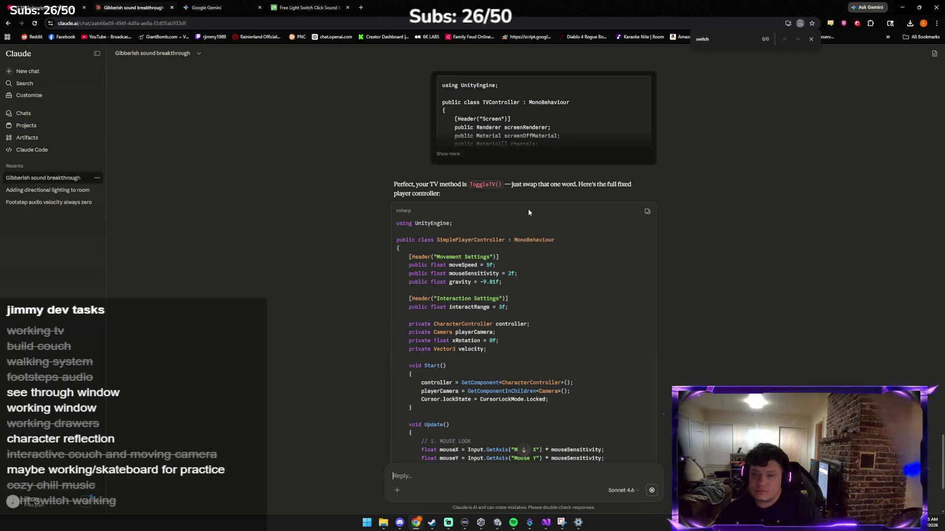
# Paste Claude's player controller code into TVController.cs and save it.
pyautogui.scroll(-2, 541, 218)
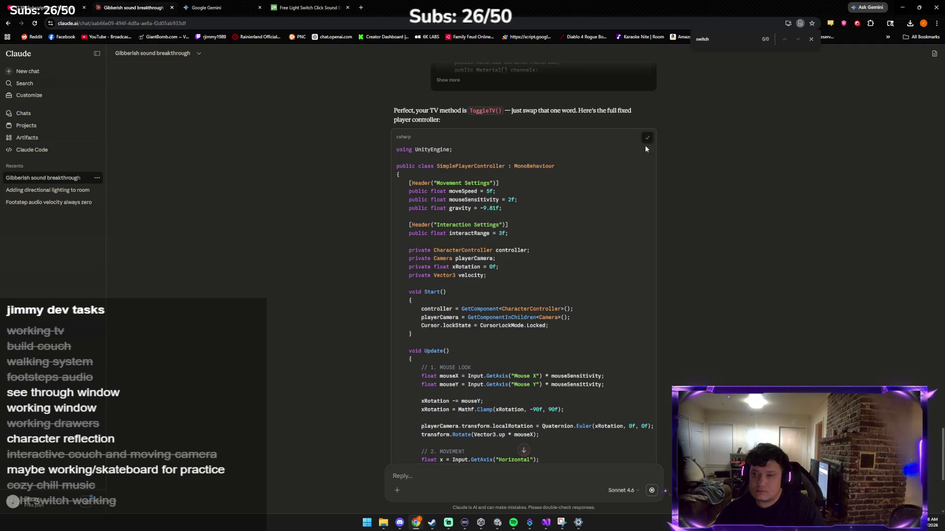
pyautogui.click(543, 522)
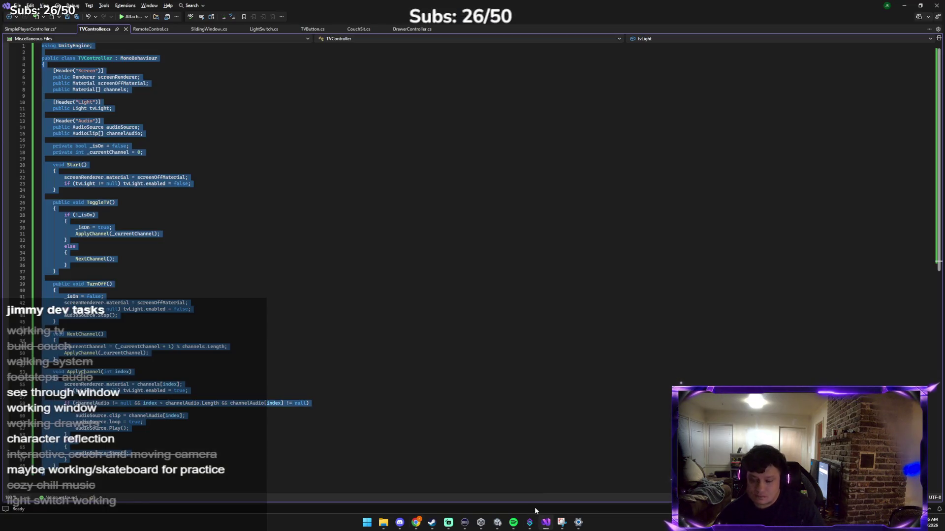
pyautogui.hotkey('ctrl', 'v')
pyautogui.hotkey('ctrl', 's')
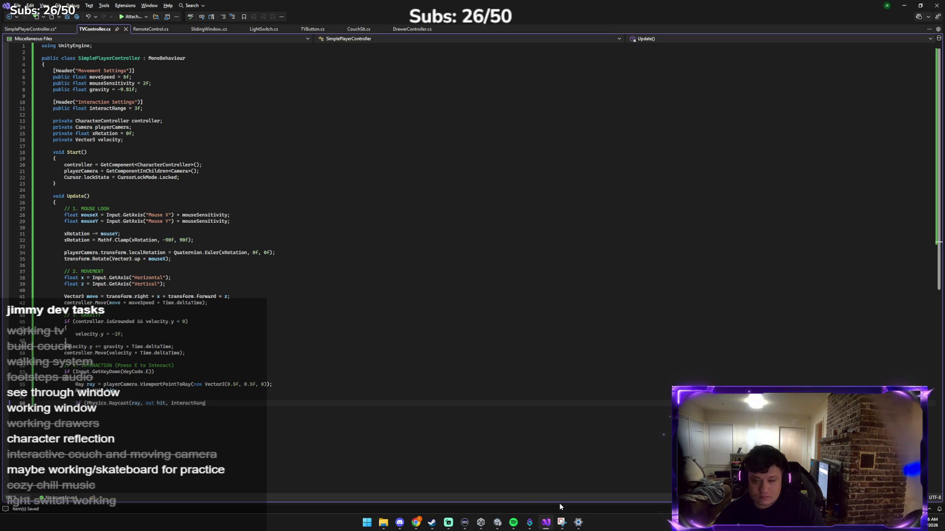
pyautogui.click(497, 523)
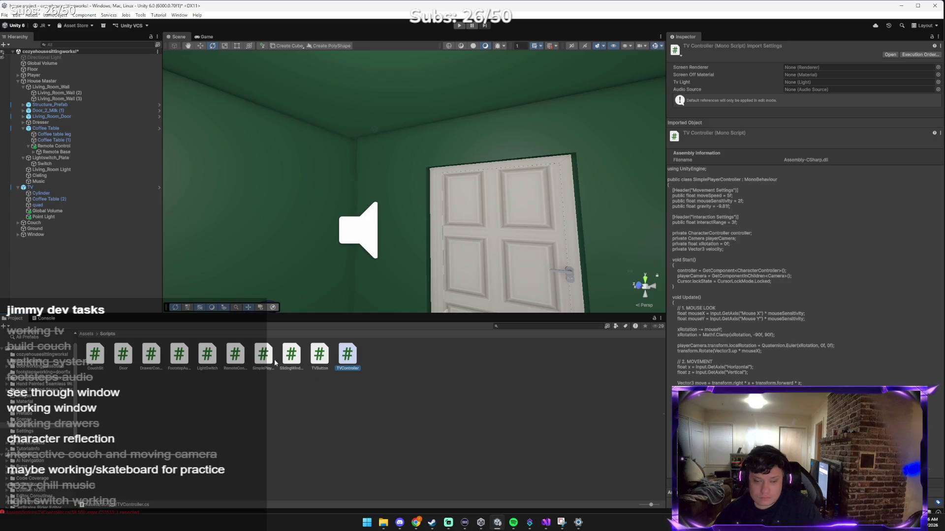
# Report the four compile errors to Claude with 'uhoh' and copy its corrected TVController code.
pyautogui.click(44, 320)
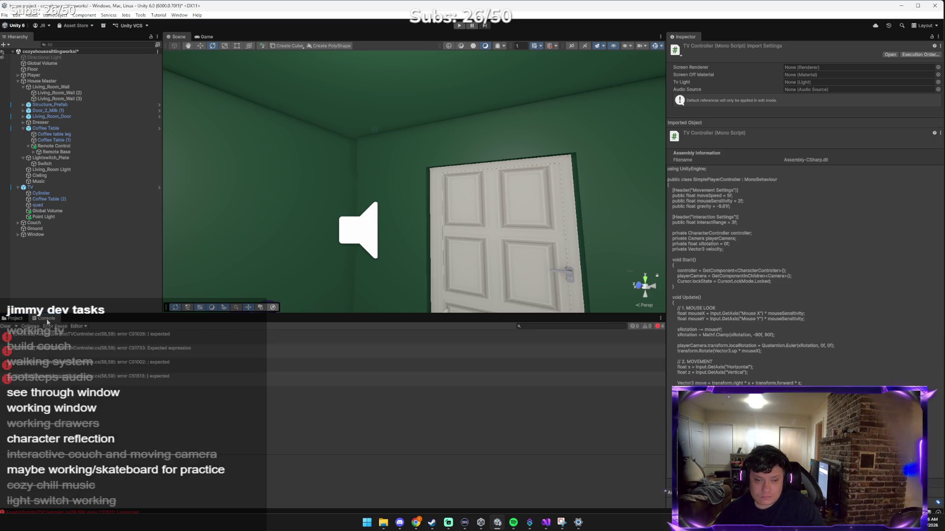
pyautogui.hotkey('alt', 'Tab')
pyautogui.hotkey('alt', 'Tab')
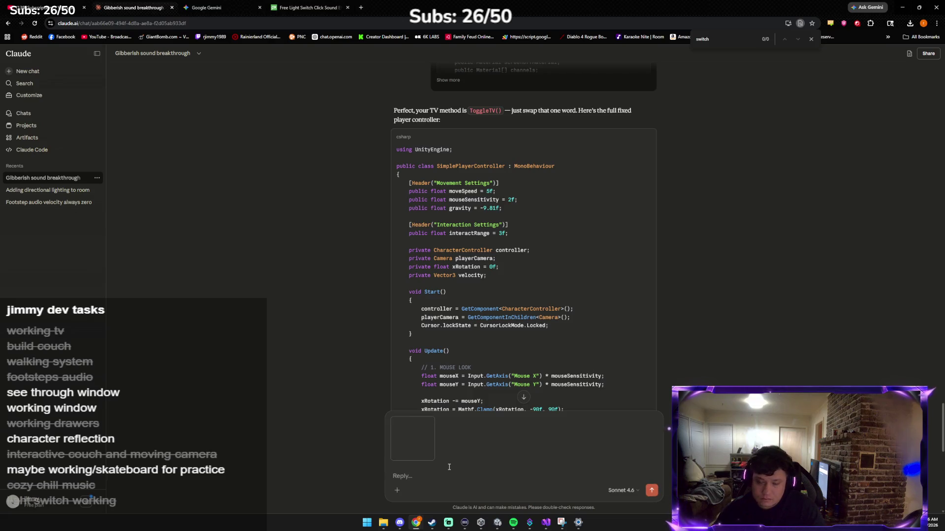
pyautogui.write('uhoh')
pyautogui.press('Return')
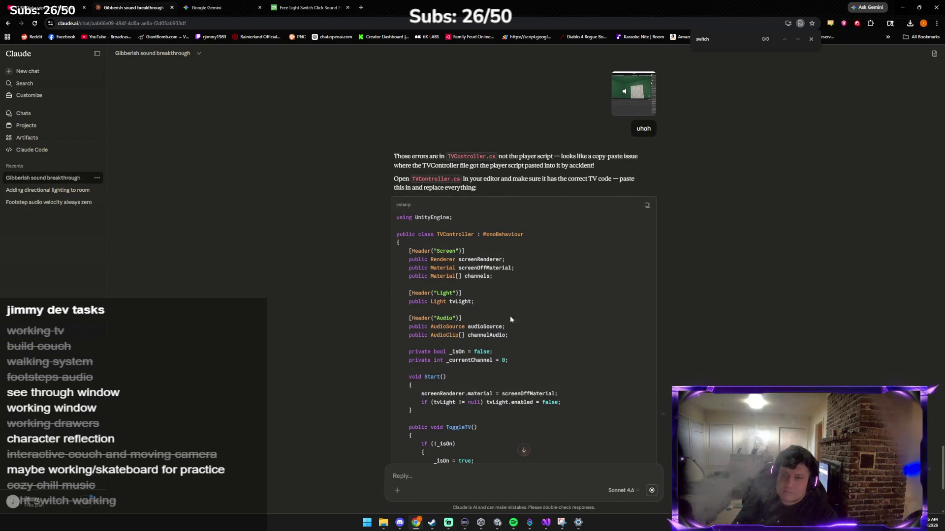
pyautogui.click(647, 205)
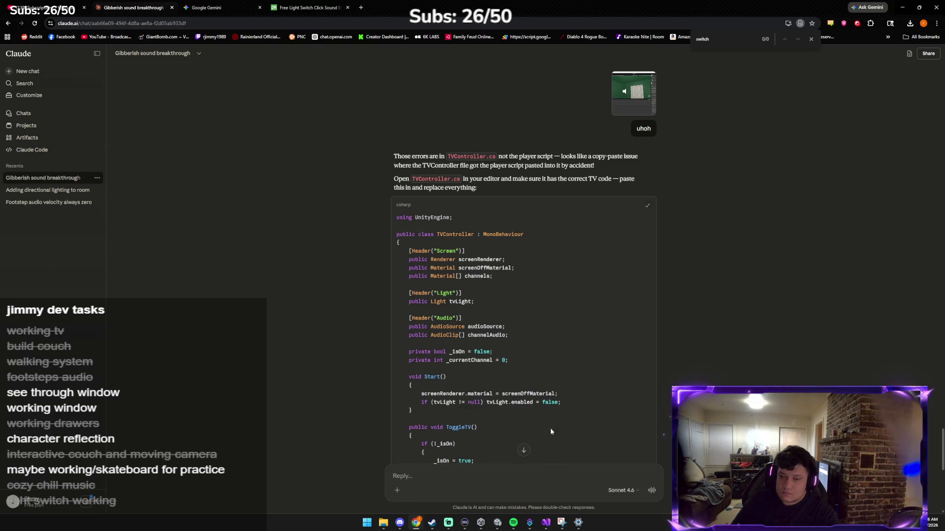
pyautogui.click(553, 525)
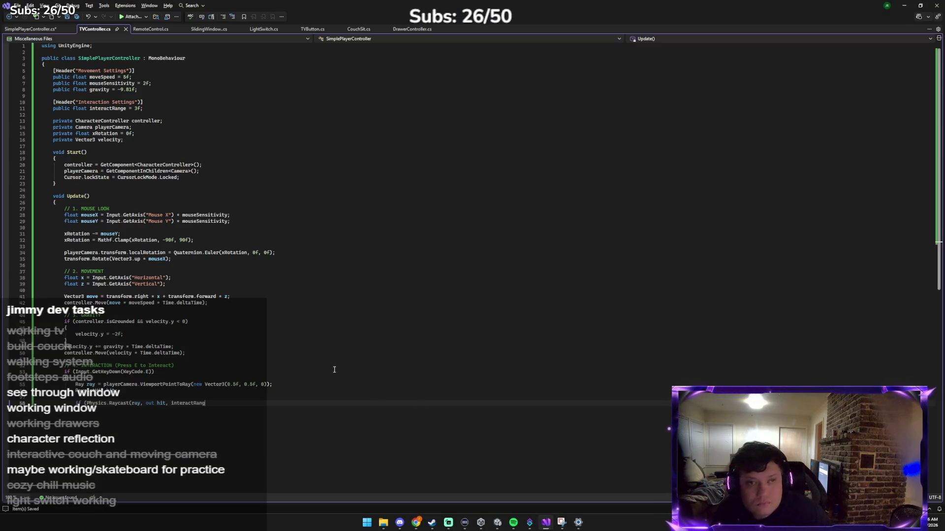
# Replace the contents of TVController.cs with the copied TV controller code, then return to Unity to recompile.
pyautogui.hotkey('ctrl', 'a')
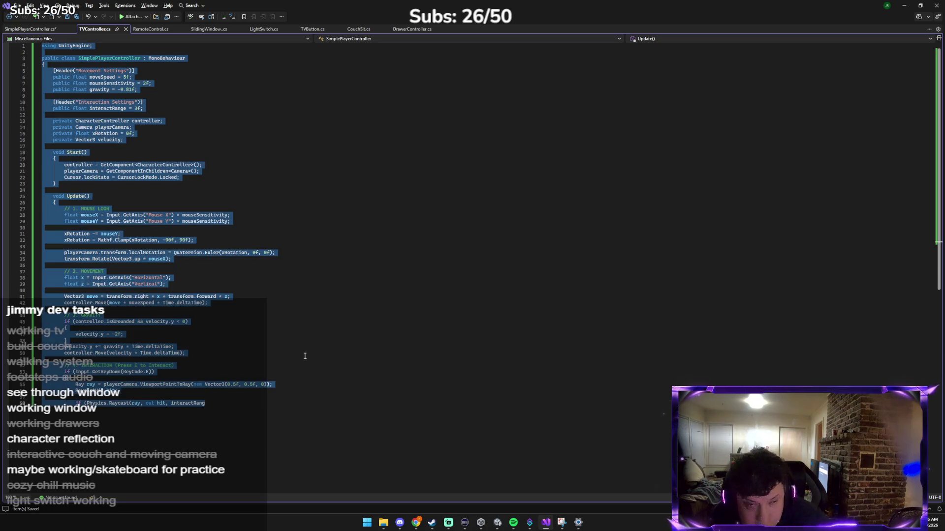
pyautogui.hotkey('ctrl', 'v')
pyautogui.click(466, 527)
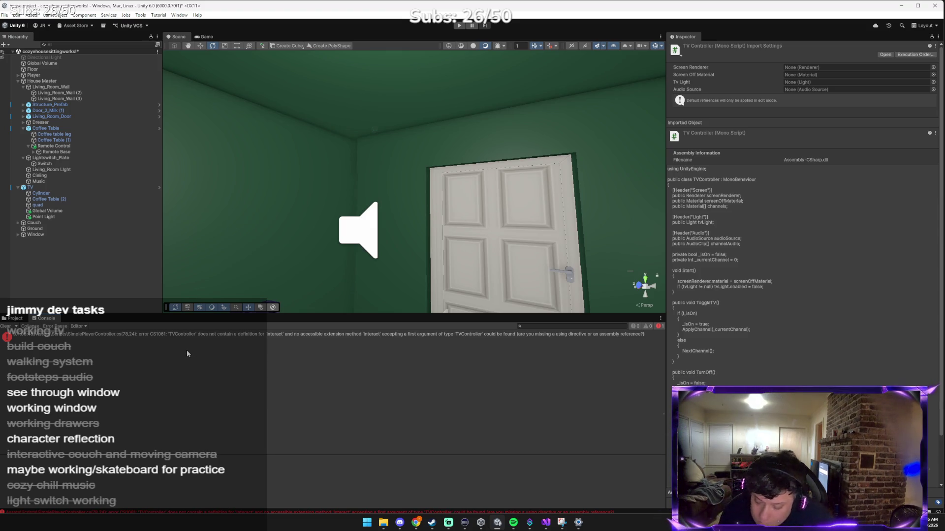
# Tell Claude 'we dont have an interact' with the error screenshot.
pyautogui.hotkey('alt', 'Tab')
pyautogui.hotkey('alt', 'Tab')
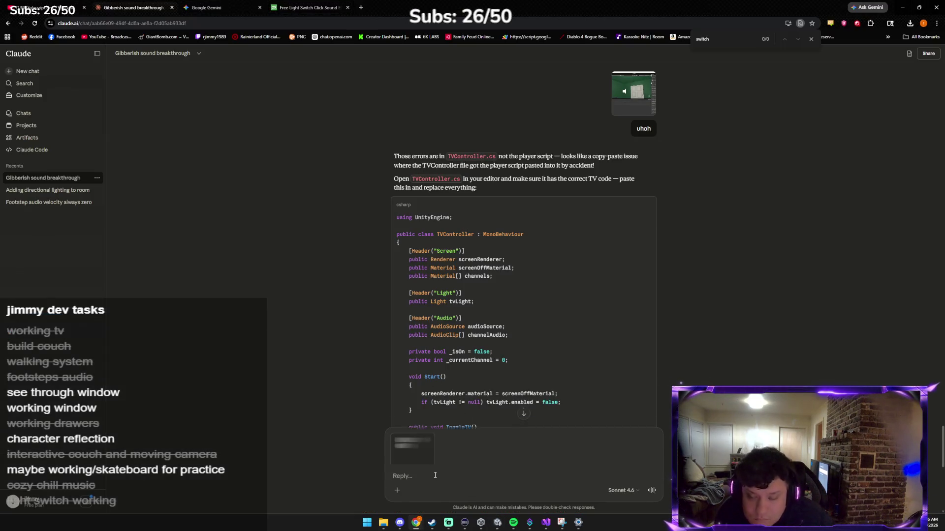
pyautogui.write('we dont hav')
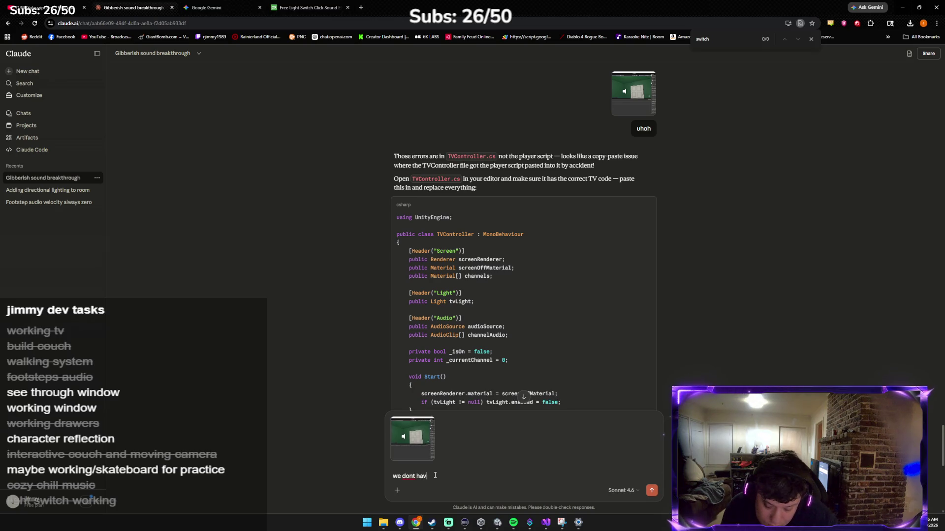
pyautogui.write('e an interact')
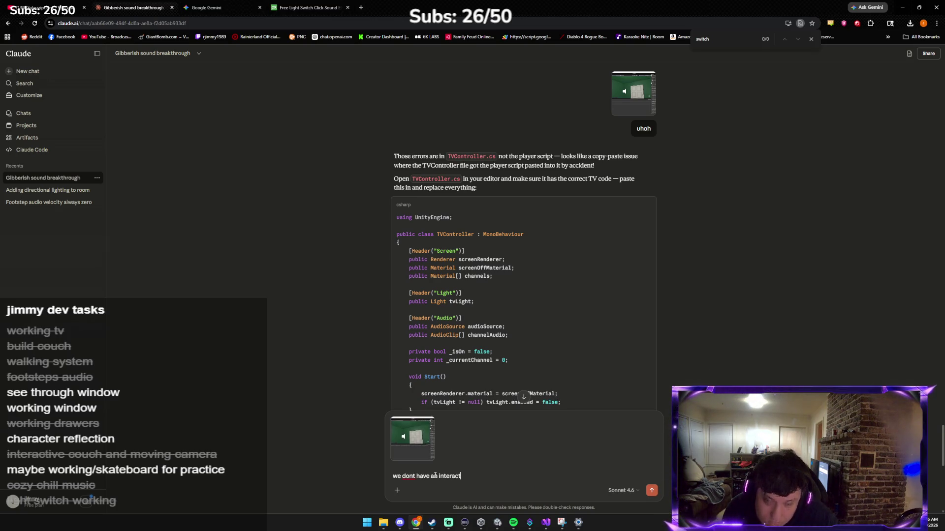
pyautogui.press('Return')
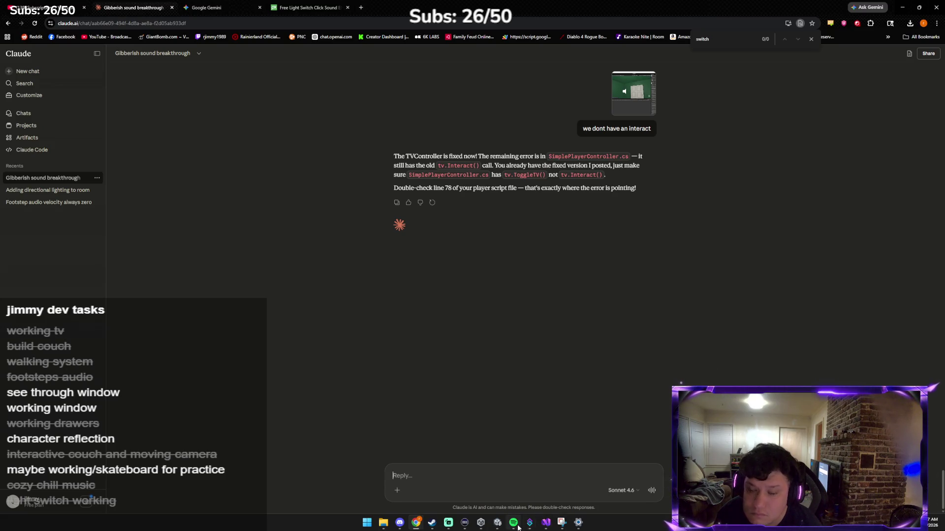
# Copy the whole SimplePlayerController.cs script and send it to Claude.
pyautogui.click(546, 523)
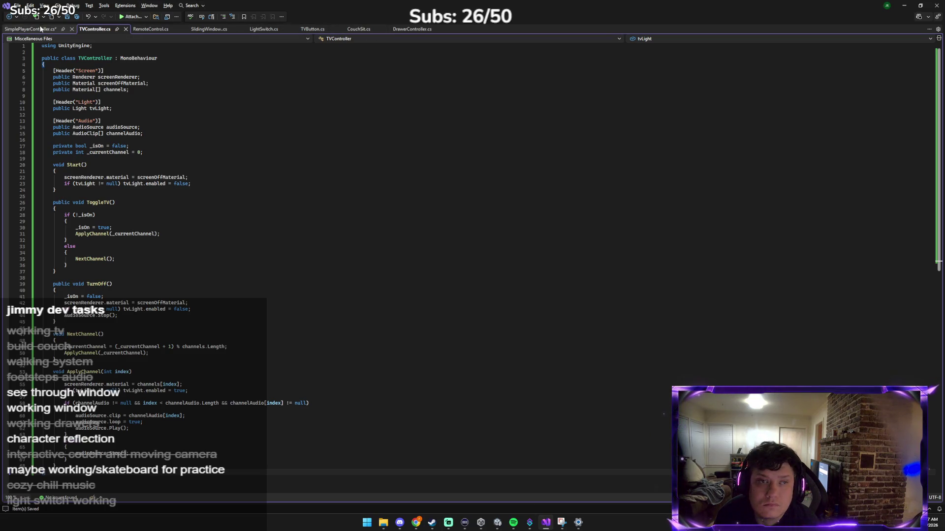
pyautogui.click(41, 30)
pyautogui.scroll(-1, 96, 176)
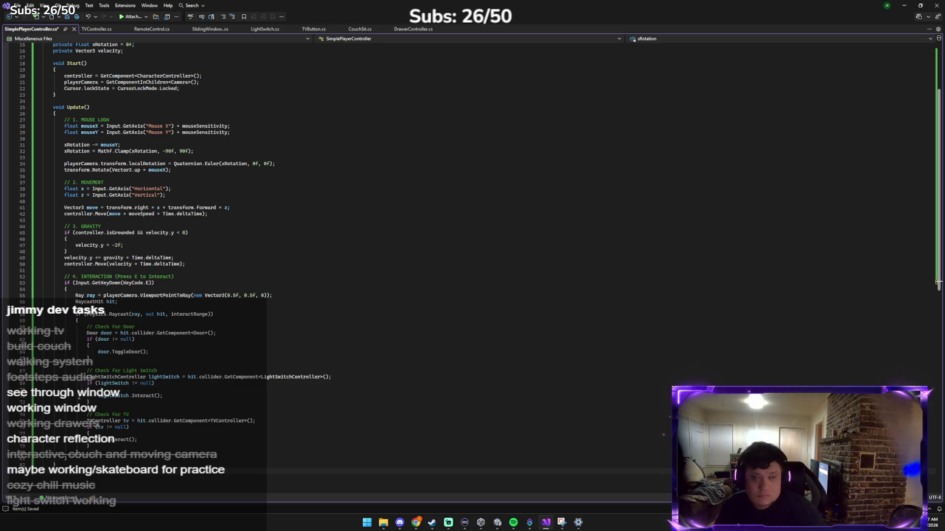
pyautogui.hotkey('ctrl', 'a')
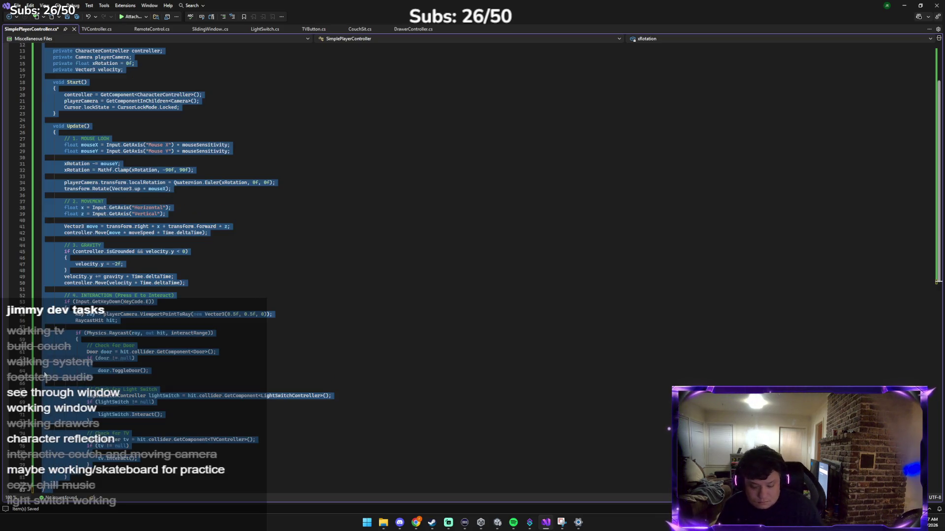
pyautogui.hotkey('ctrl', 'c')
pyautogui.hotkey('alt', 'Tab')
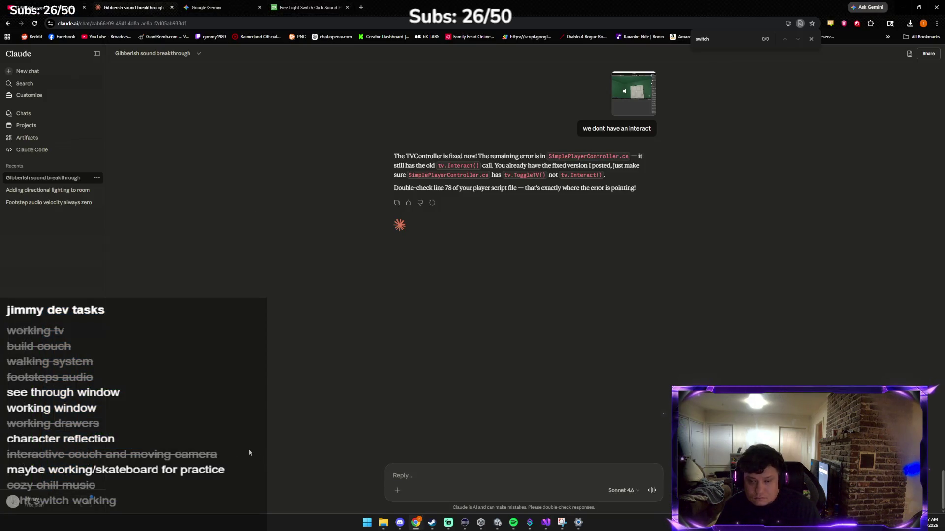
pyautogui.hotkey('ctrl', 'v')
pyautogui.press('Return')
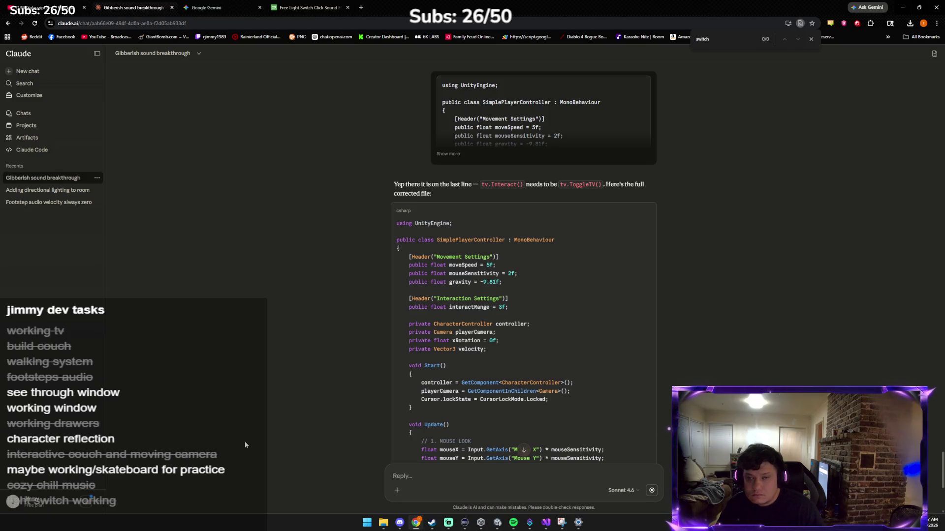
# Paste Claude's corrected player file over SimplePlayerController.cs and go back to Unity.
pyautogui.scroll(-7, 304, 421)
pyautogui.scroll(-3, 295, 421)
pyautogui.scroll(5, 303, 414)
pyautogui.scroll(5, 302, 415)
pyautogui.click(646, 189)
pyautogui.click(547, 526)
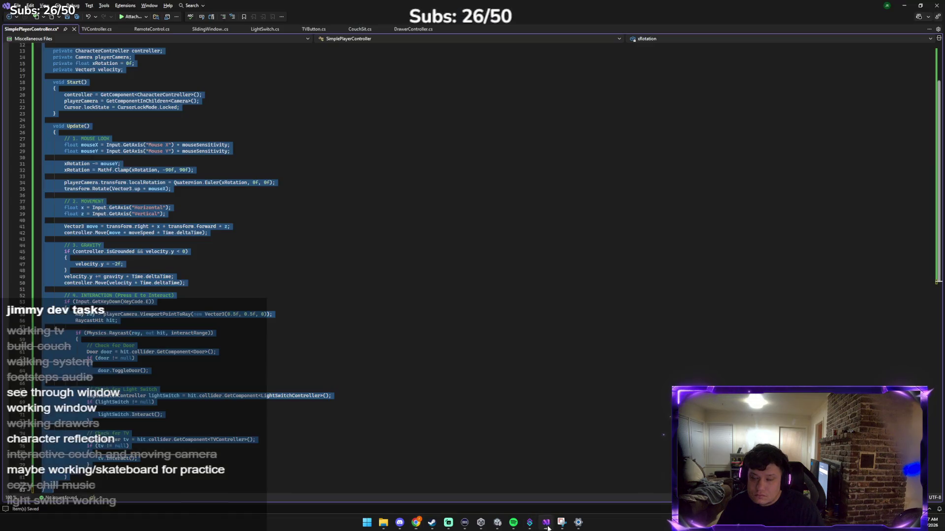
pyautogui.hotkey('ctrl', 'v')
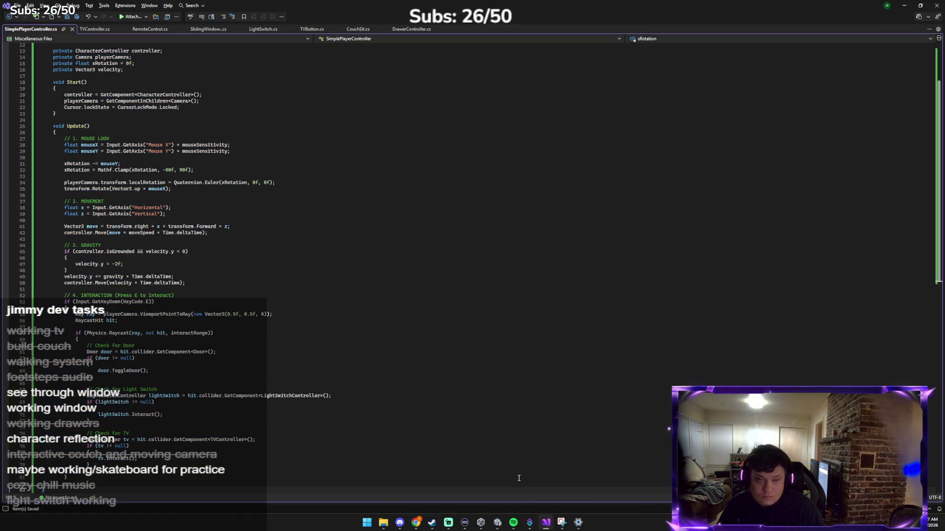
pyautogui.moveTo(528, 526)
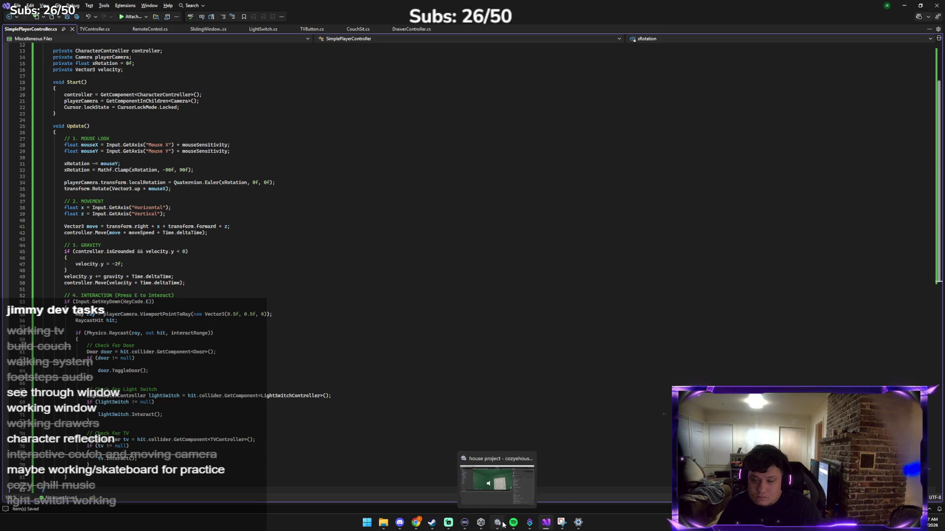
pyautogui.click(502, 509)
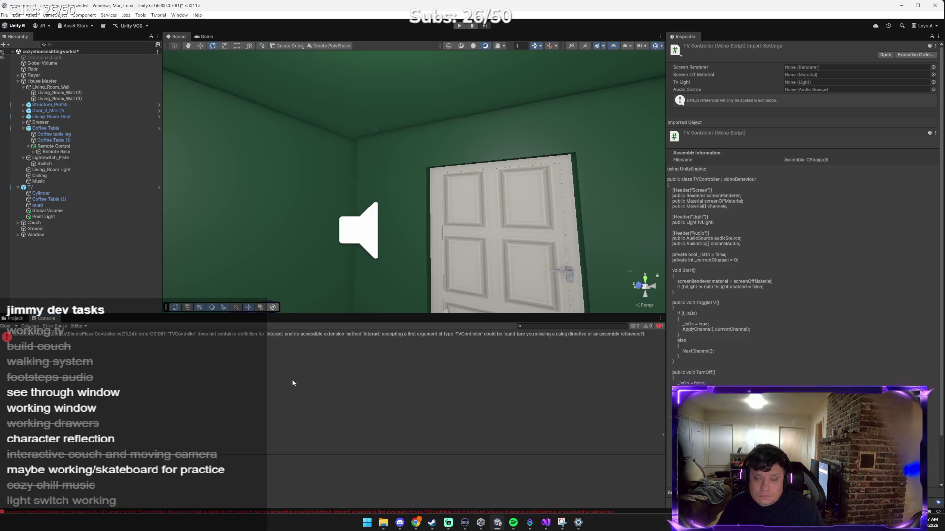
# Send Claude the Unity screenshot asking 'am i posting in the wrong place', then return to Visual Studio.
pyautogui.hotkey('alt', 'Tab')
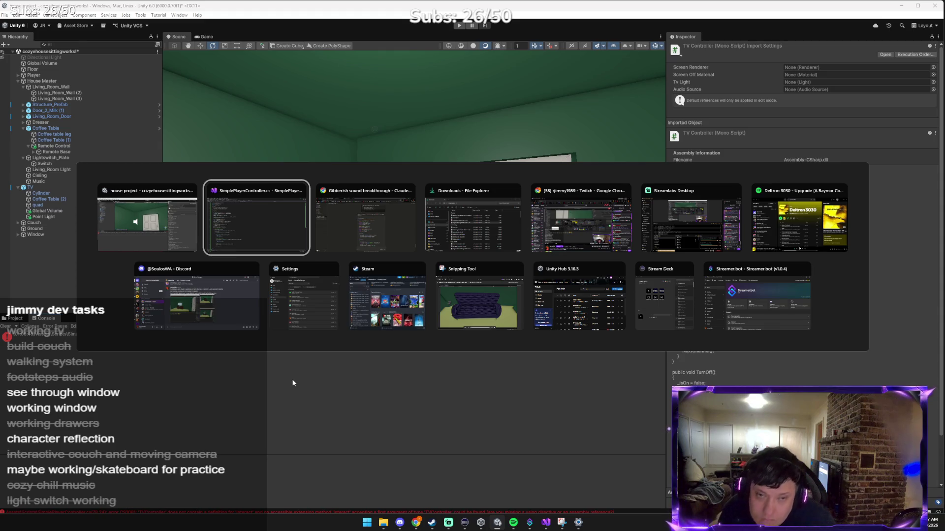
pyautogui.hotkey('alt', 'Tab')
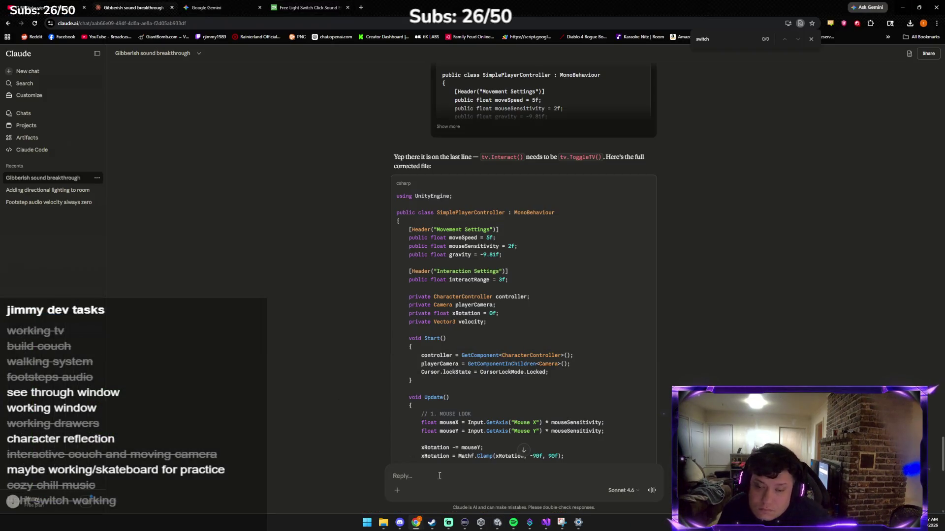
pyautogui.hotkey('ctrl', 'v')
pyautogui.write('am i posting in')
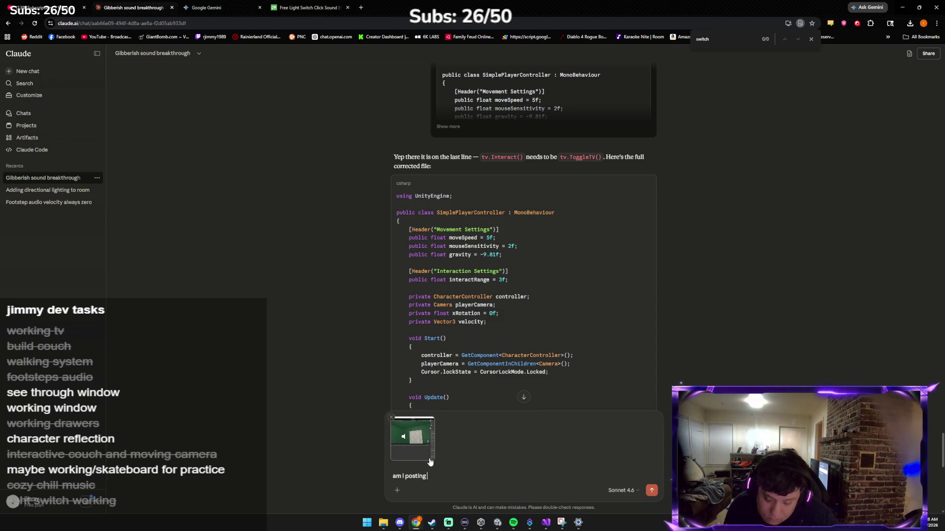
pyautogui.write(' the wrong pa')
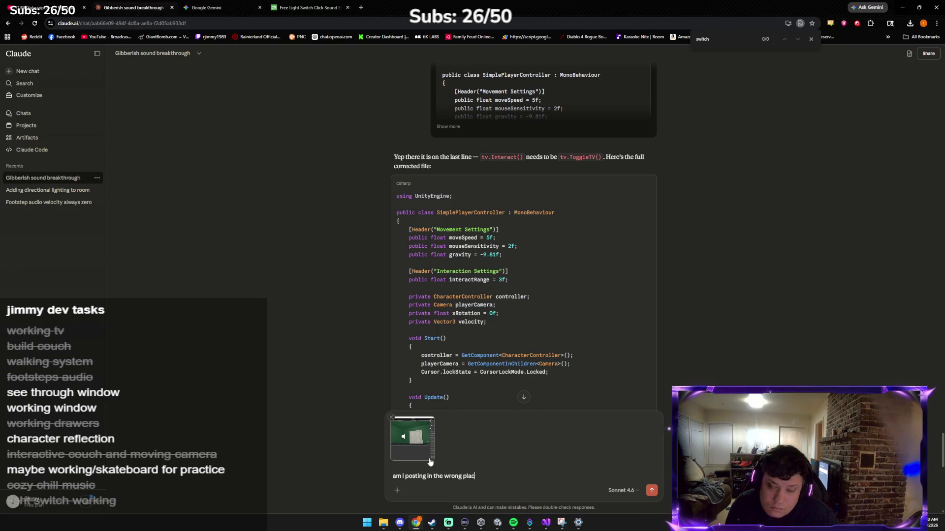
pyautogui.press('Return')
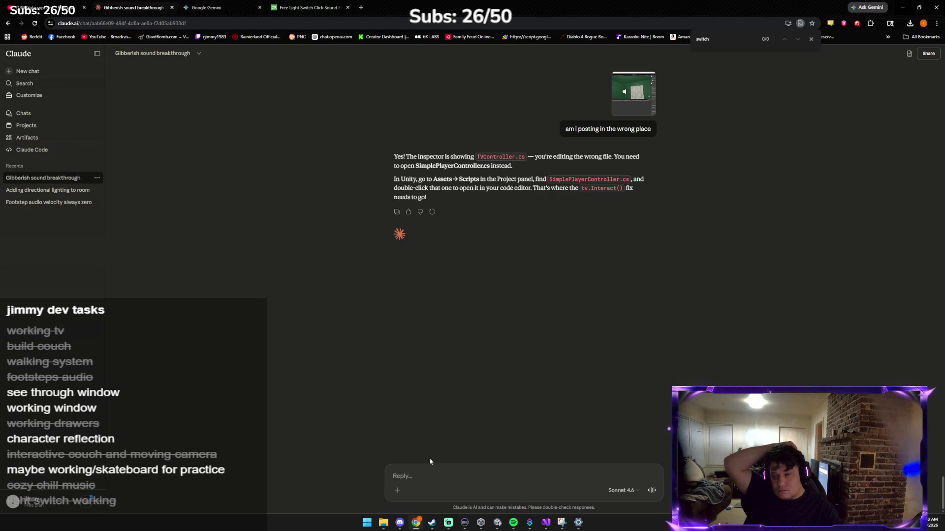
pyautogui.hotkey('alt', 'Tab')
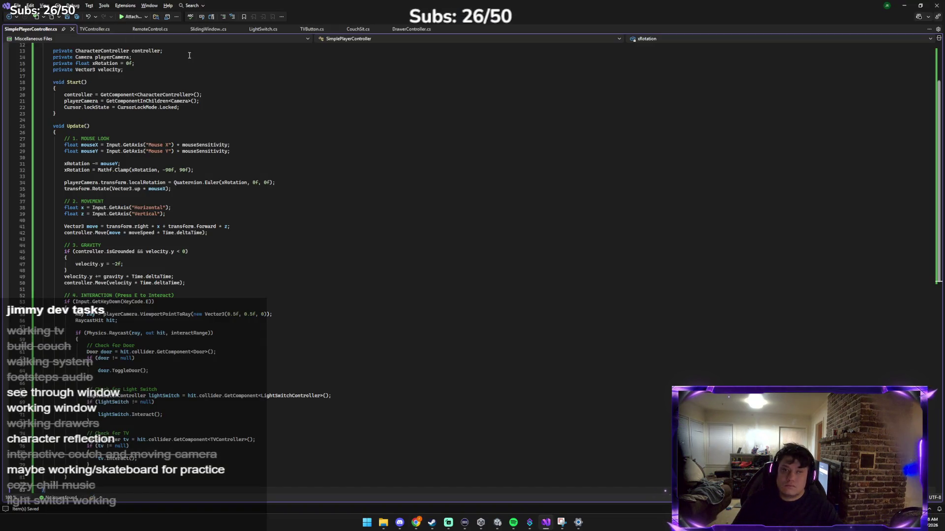
# Copy the TVButton.cs code and send it to Claude asking 'is this one right'.
pyautogui.hotkey('ctrl', 'a')
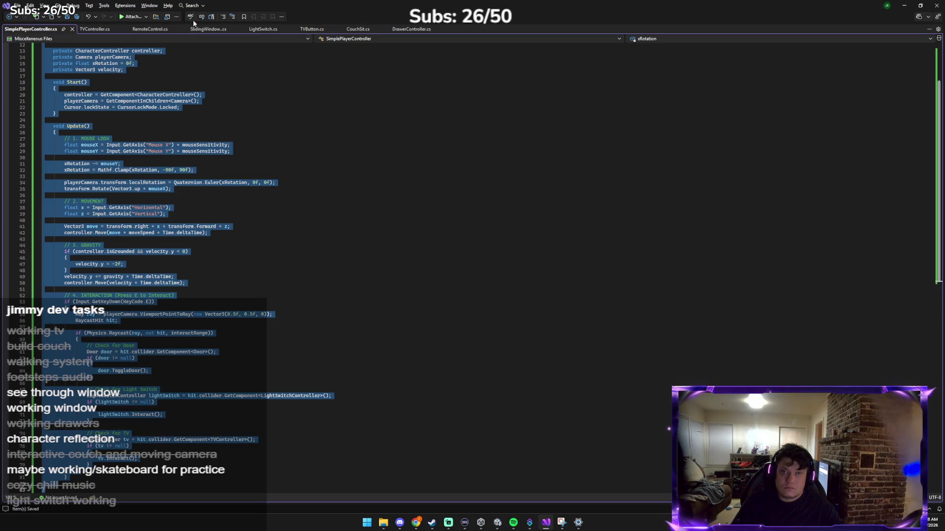
pyautogui.click(313, 30)
pyautogui.hotkey('ctrl', 'a')
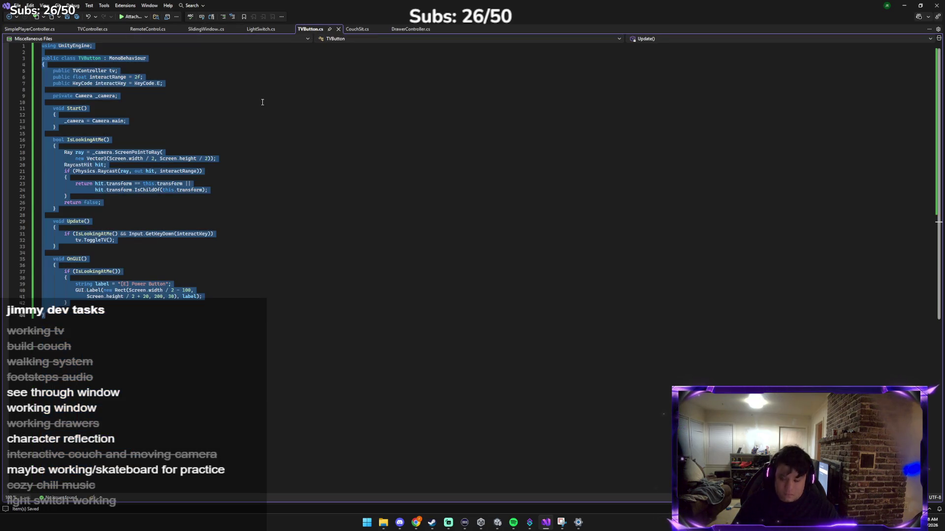
pyautogui.click(415, 523)
pyautogui.click(392, 481)
pyautogui.hotkey('ctrl', 'v')
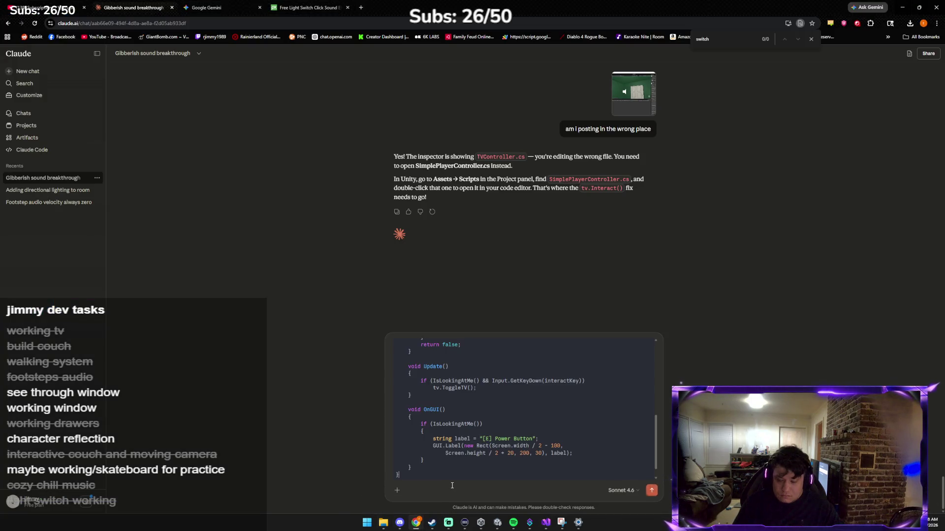
pyautogui.write('is this on')
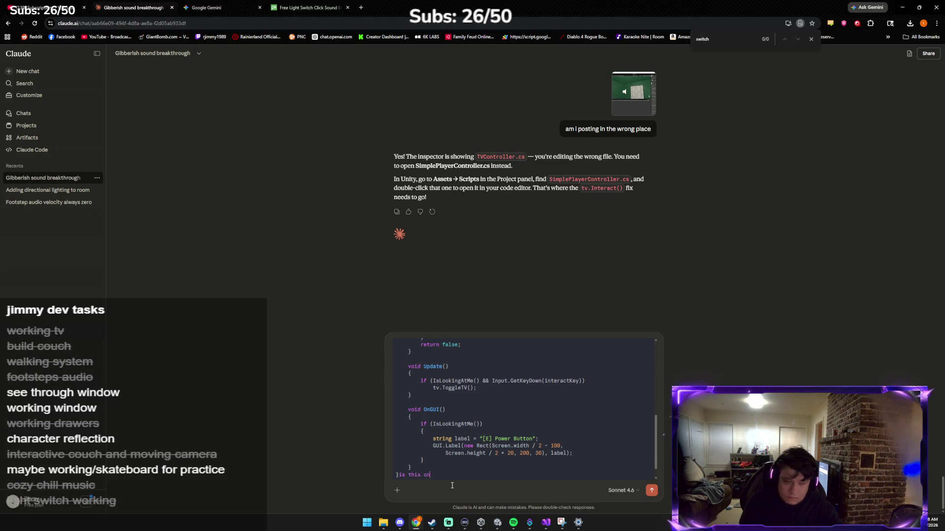
pyautogui.write('e right')
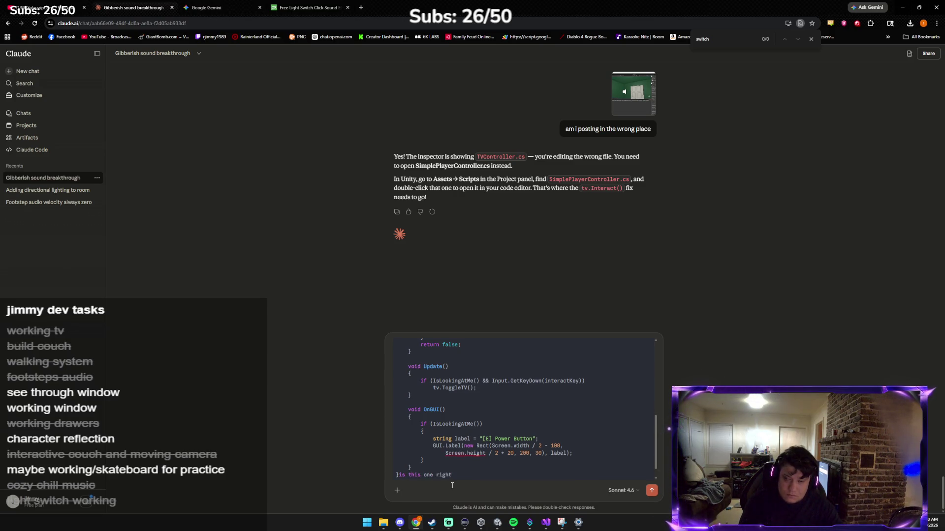
pyautogui.press('BackSpace')
pyautogui.press('BackSpace')
pyautogui.press('BackSpace')
pyautogui.hotkey('shift', 'Return')
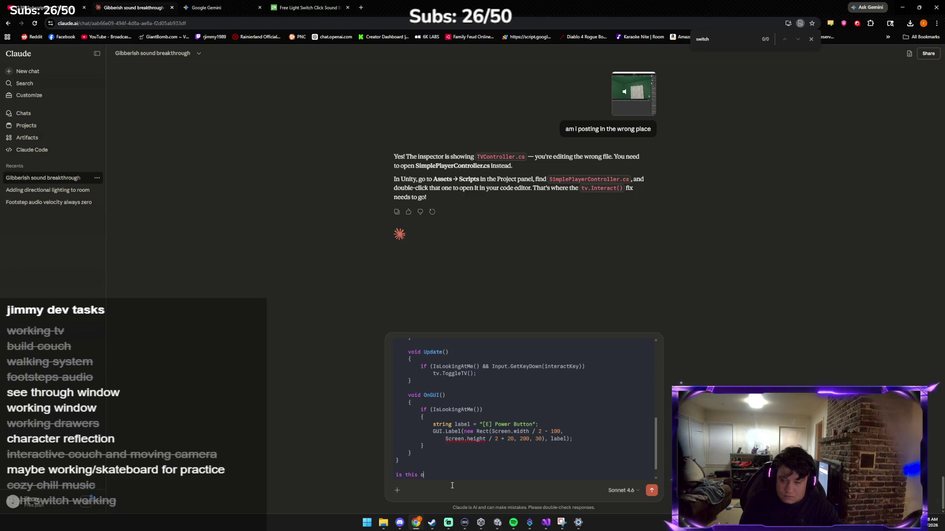
pyautogui.write('right')
pyautogui.press('Return')
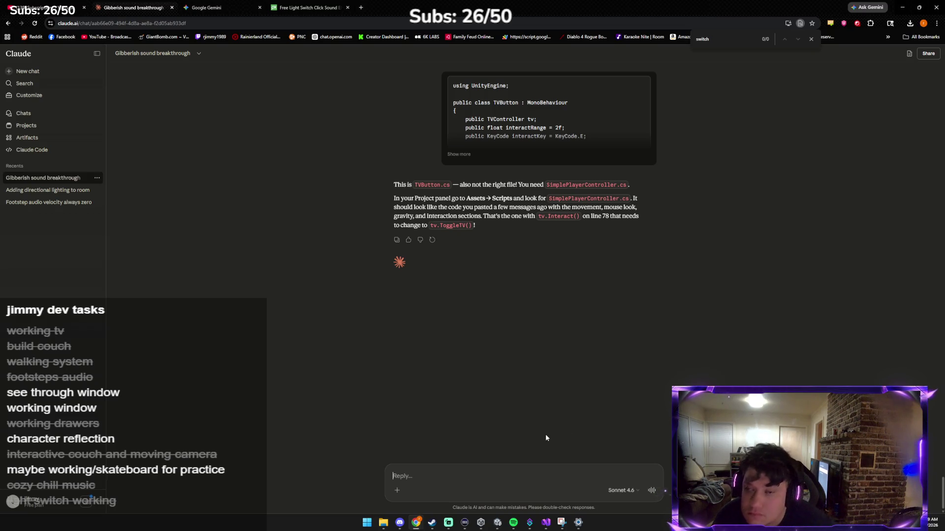
# Ask Claude to post the corrected player script again.
pyautogui.scroll(1, 545, 435)
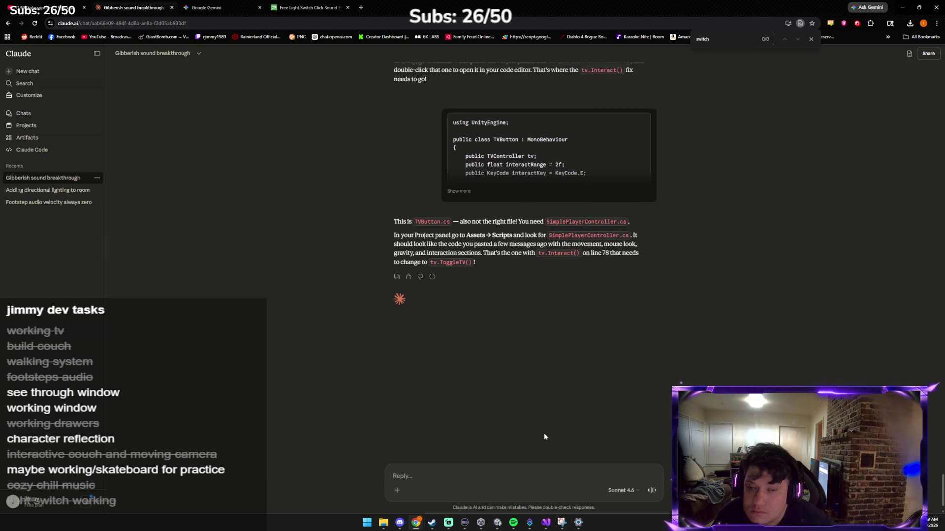
pyautogui.scroll(3, 544, 434)
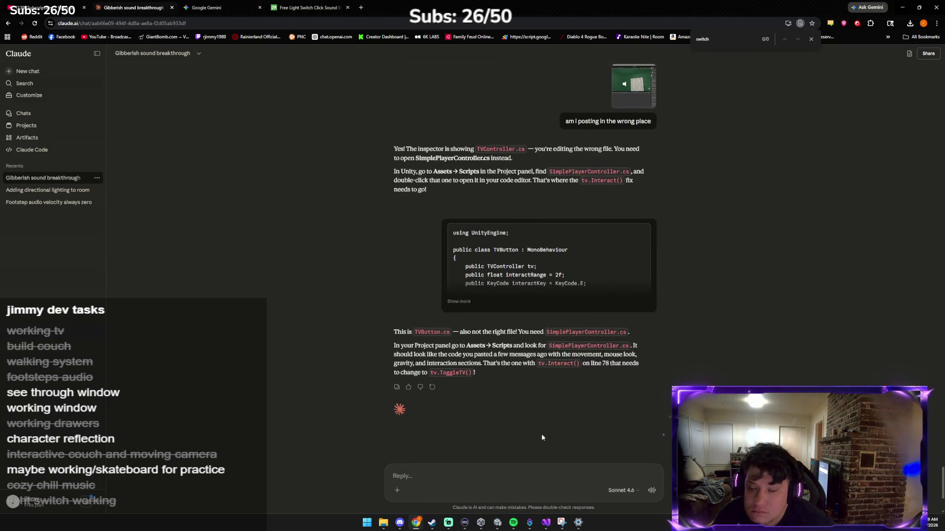
pyautogui.scroll(-1, 543, 437)
pyautogui.click(492, 485)
pyautogui.write('can you post again')
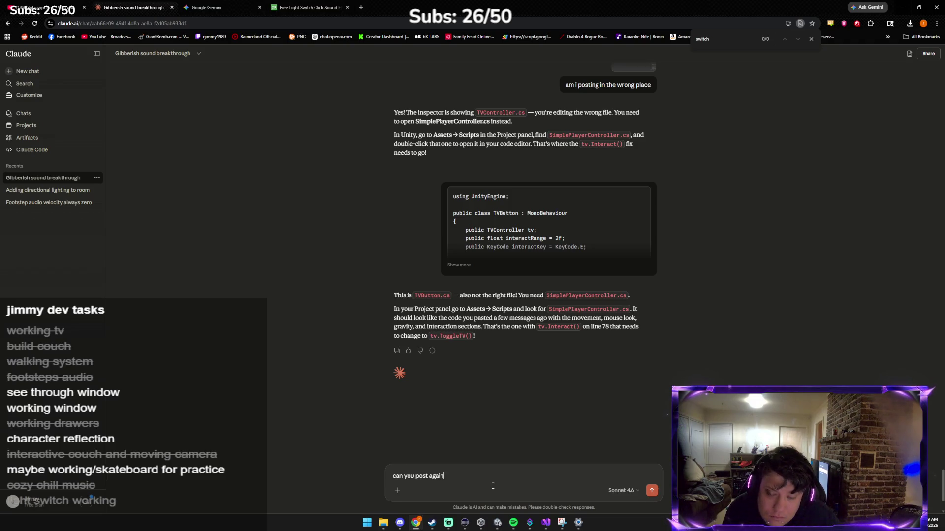
pyautogui.press('Return')
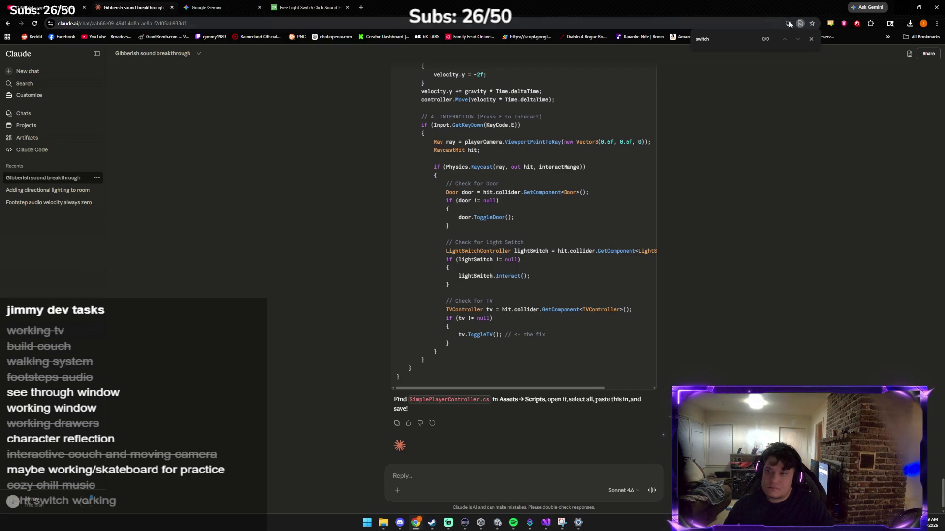
# Paste the reposted code over SimplePlayerController.cs and return to Unity to recompile.
pyautogui.press('Escape')
pyautogui.hotkey('alt', 'Tab')
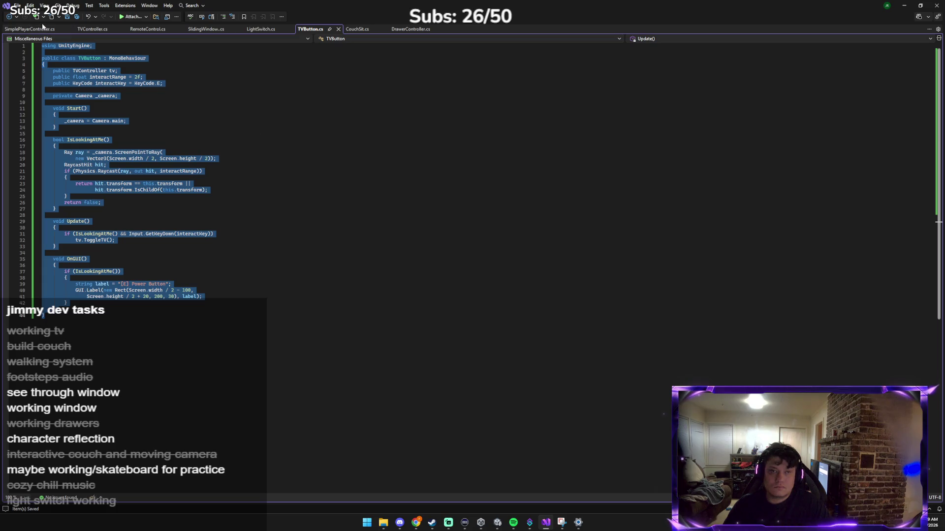
pyautogui.click(41, 29)
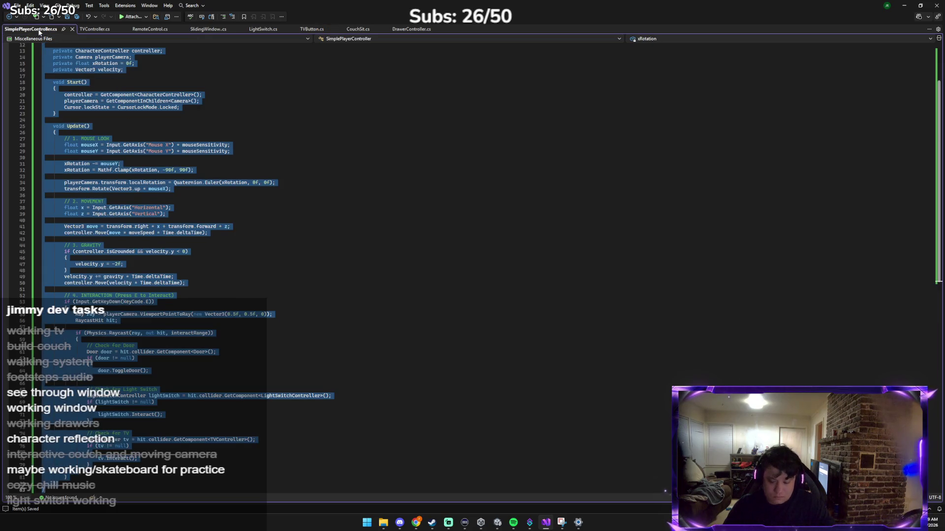
pyautogui.hotkey('ctrl', 'v')
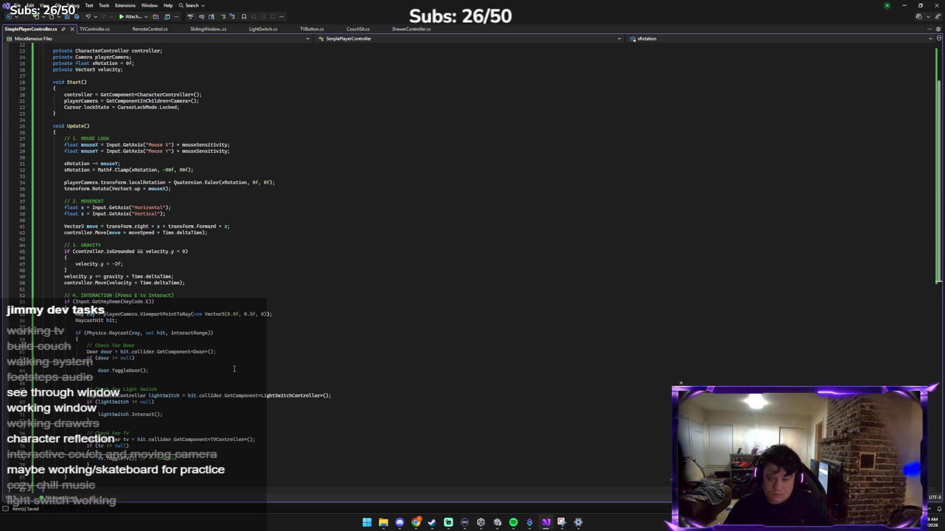
pyautogui.click(497, 522)
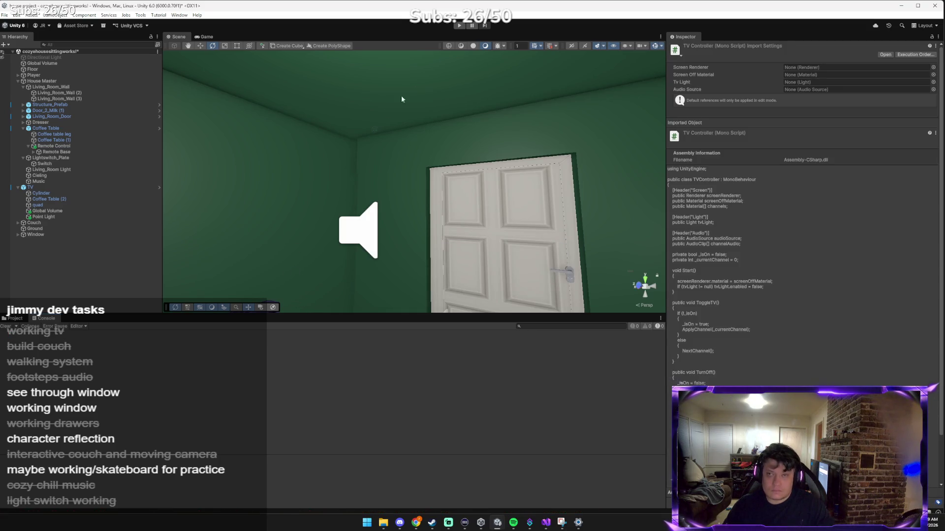
# Enter Play mode, walk to the remote stand and turn the TV on.
pyautogui.click(456, 27)
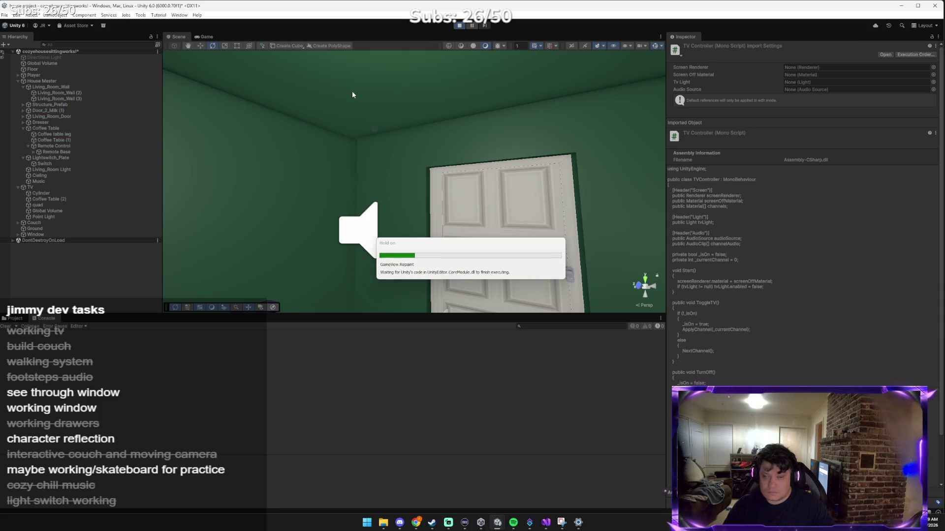
pyautogui.click(351, 94)
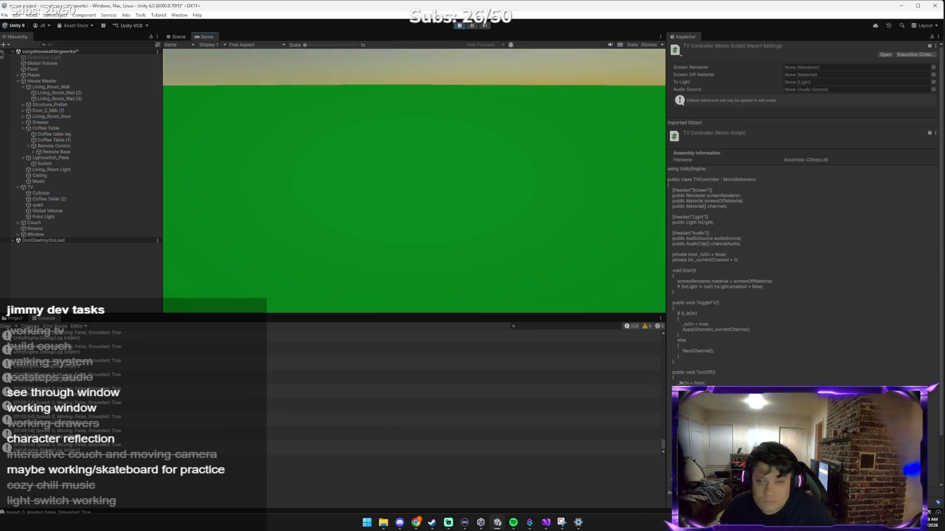
pyautogui.press('w')
pyautogui.press('w')
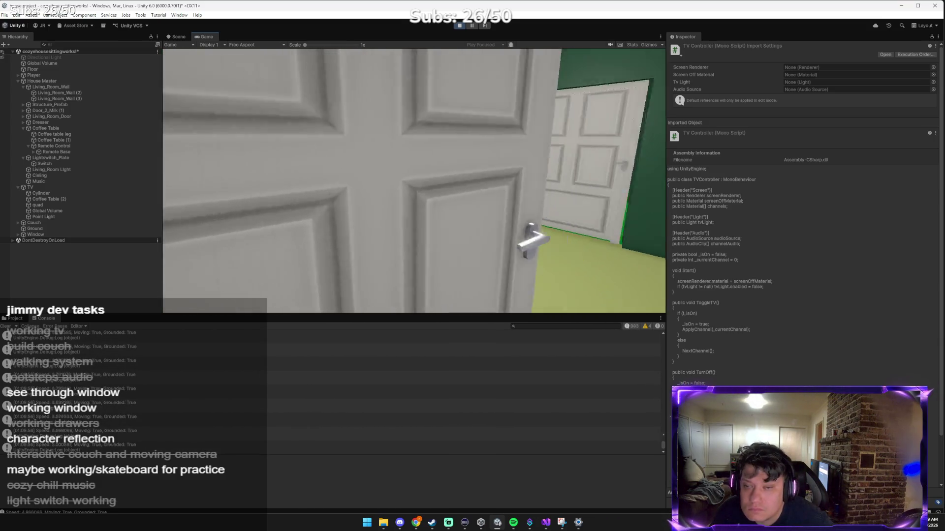
pyautogui.press('w')
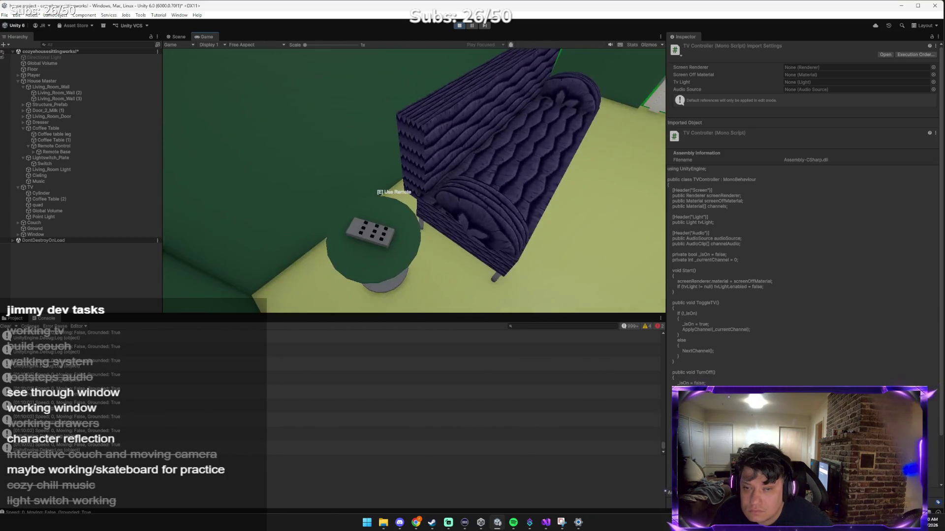
pyautogui.press('e')
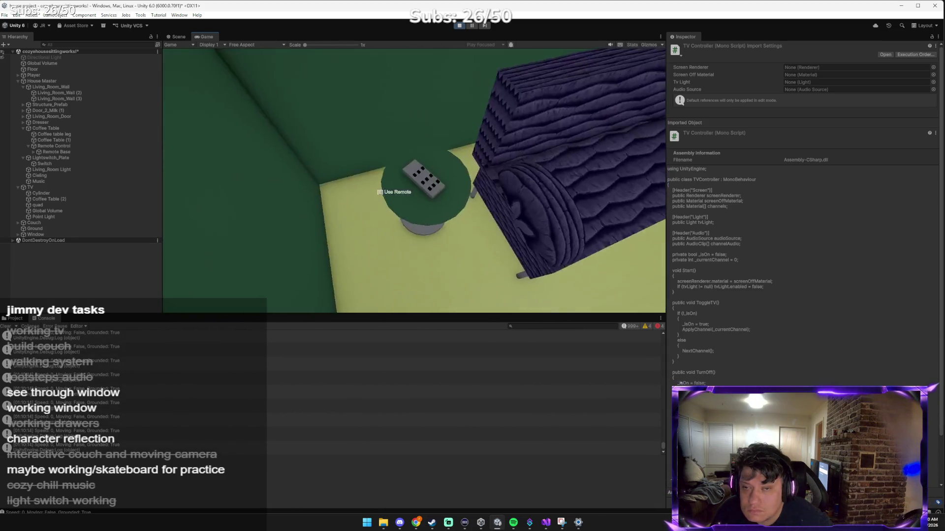
# Sit on the couch, stand back up, and walk to the light switch beside the door.
pyautogui.press('w')
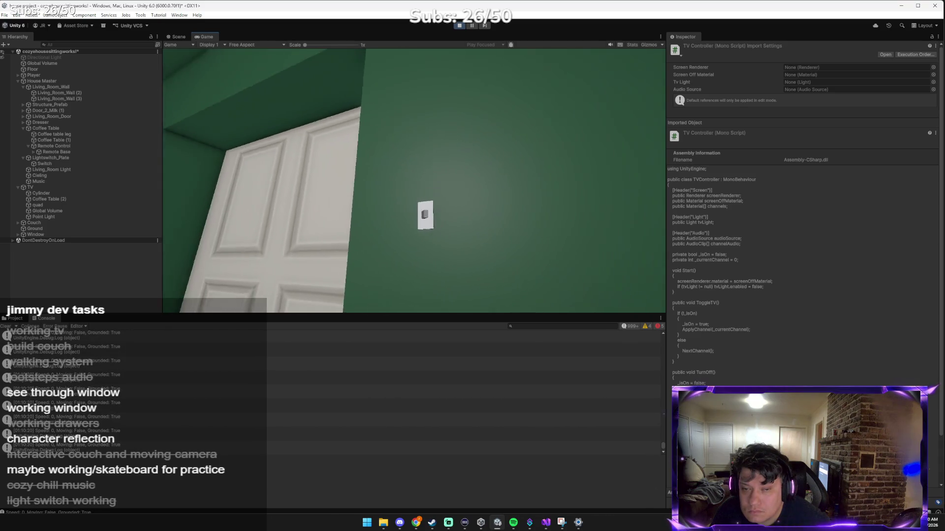
pyautogui.press('w')
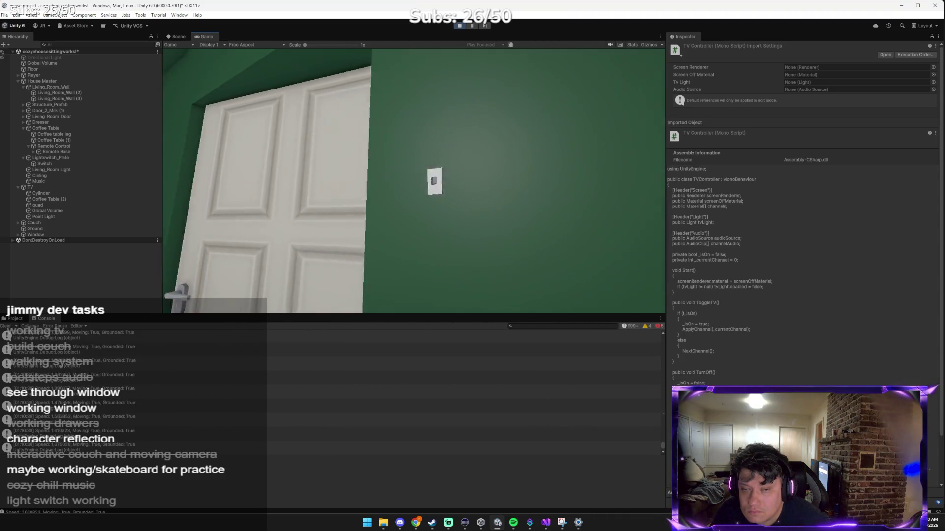
pyautogui.press('d')
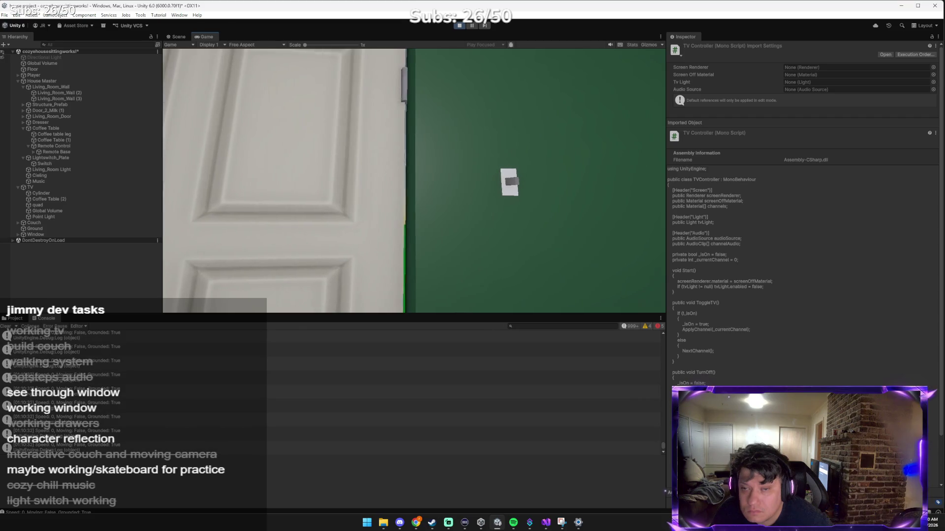
pyautogui.press('a')
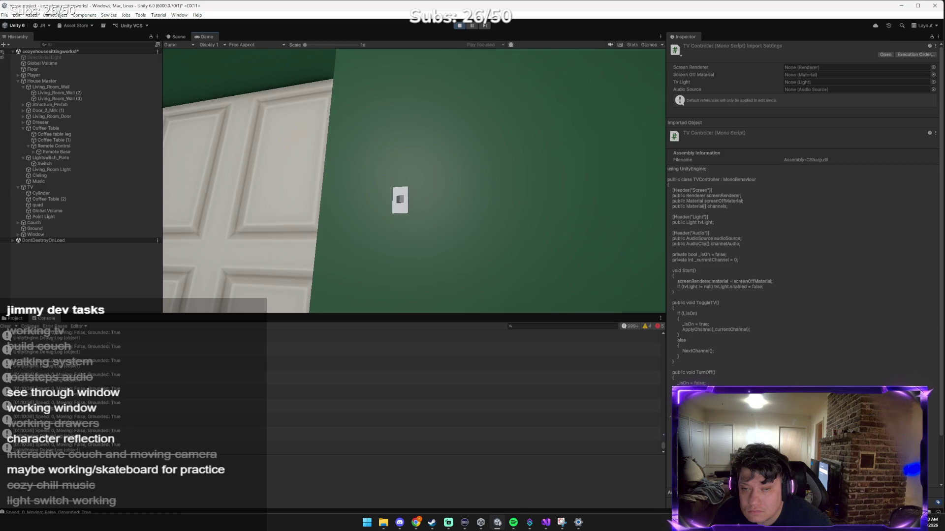
pyautogui.press('e')
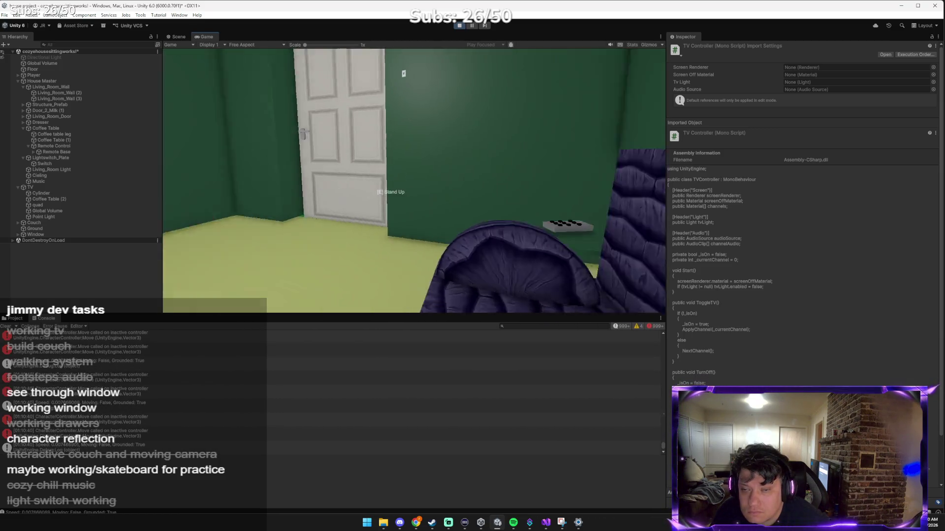
pyautogui.press('e')
pyautogui.press('w')
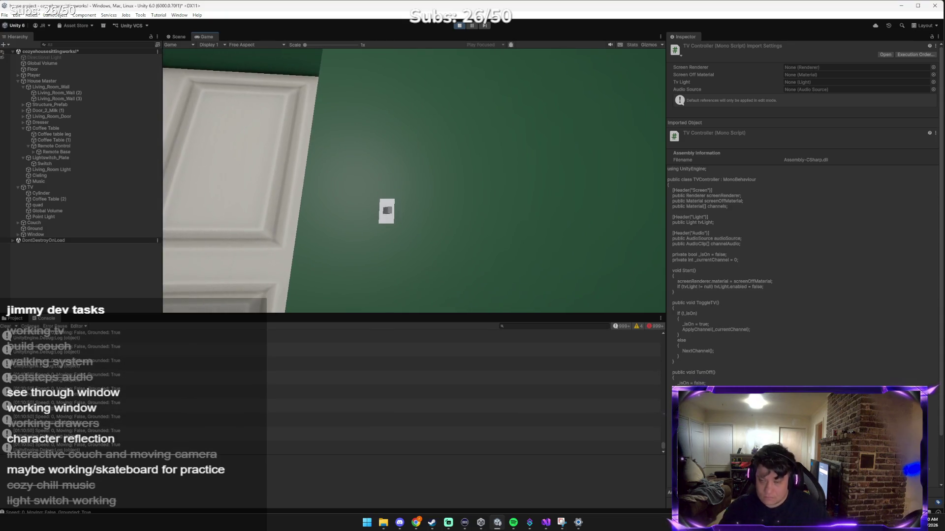
pyautogui.hotkey('alt', 'Tab')
pyautogui.press('Tab')
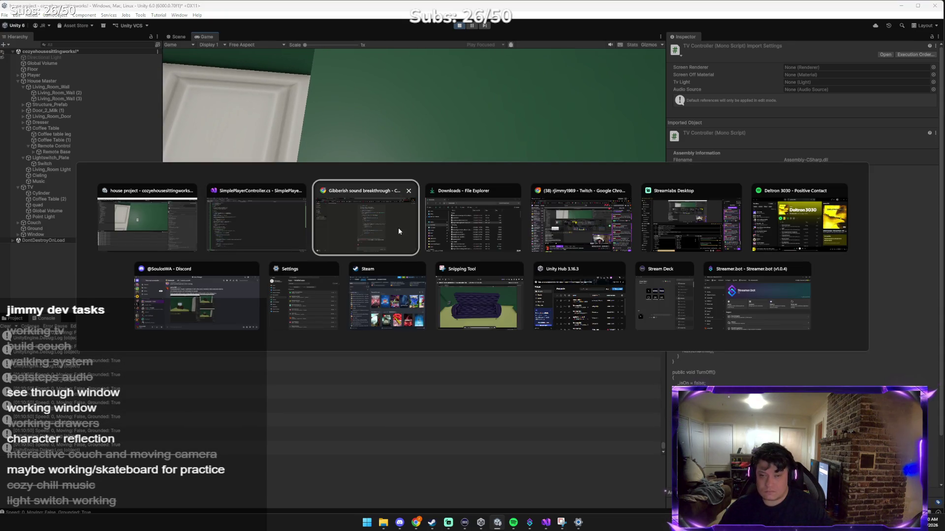
# Send Claude a game screenshot complaining the light switch is hard to click, then stop the play-test.
pyautogui.click(398, 231)
pyautogui.hotkey('ctrl', 'v')
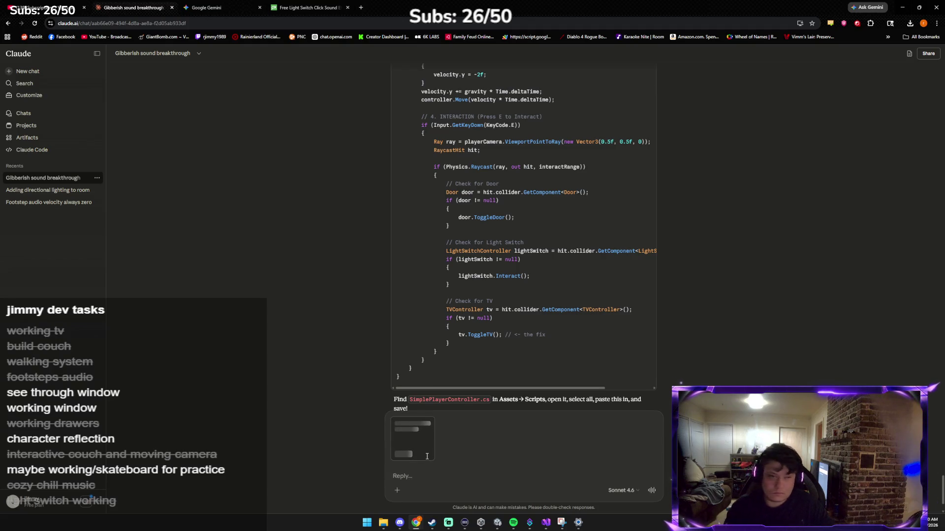
pyautogui.write('frick its hard to click the switch shoul')
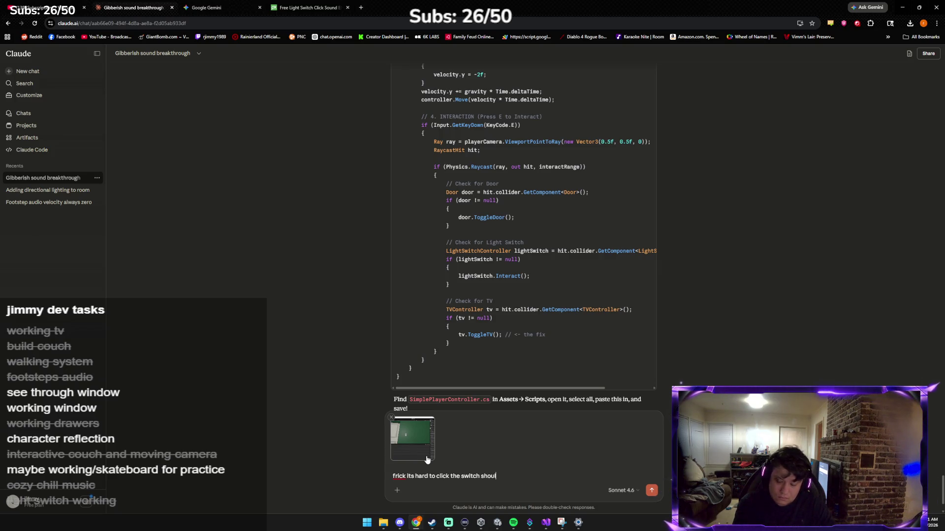
pyautogui.write('d we do 4')
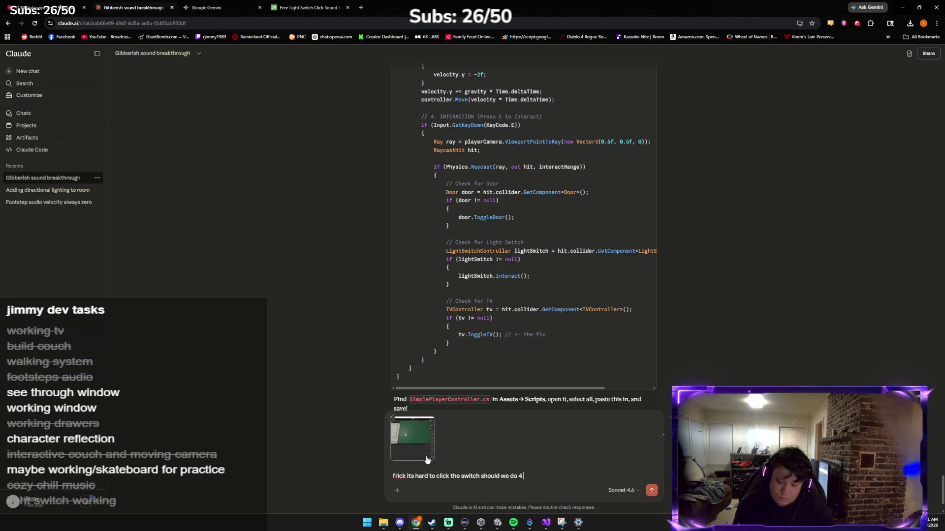
pyautogui.press('Return')
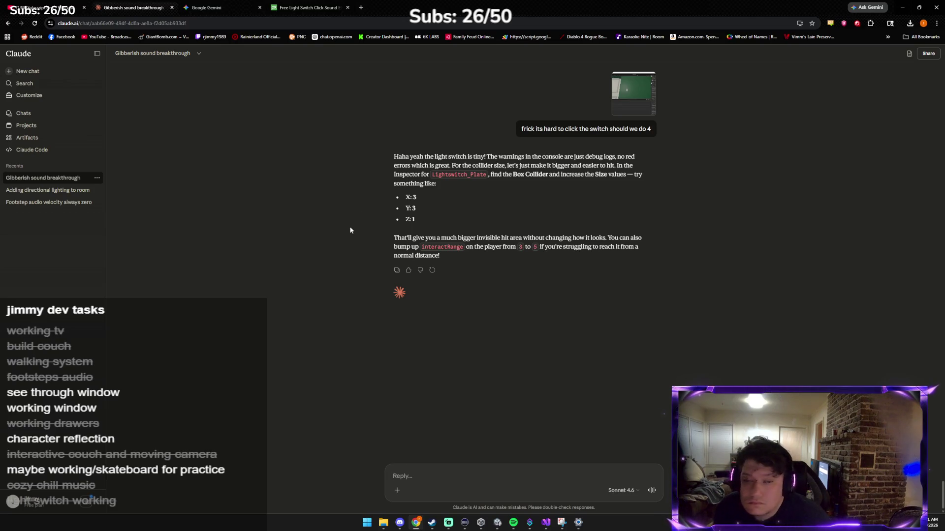
pyautogui.hotkey('alt', 'Tab')
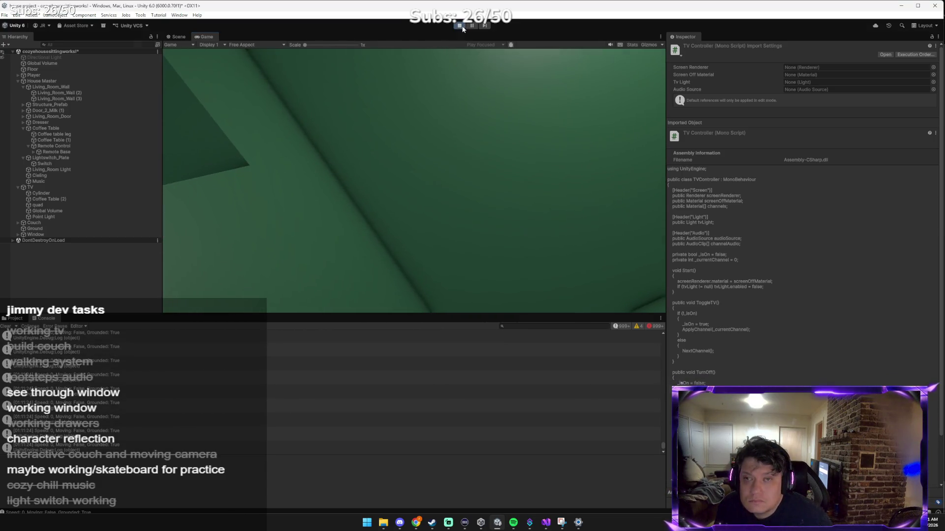
pyautogui.hotkey('ctrl', 'p')
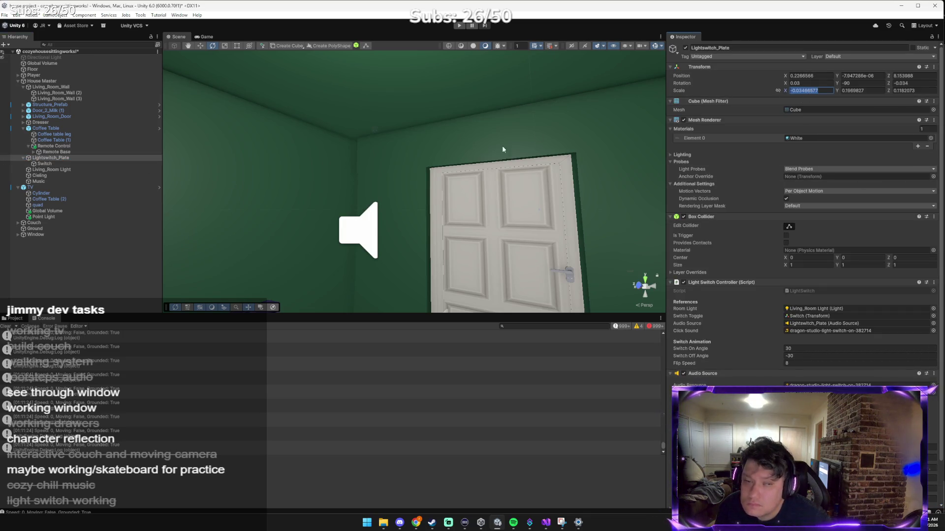
# Try scaling Lightswitch_Plate to 3, 3, 1, then undo back to its original scale.
pyautogui.click(96, 164)
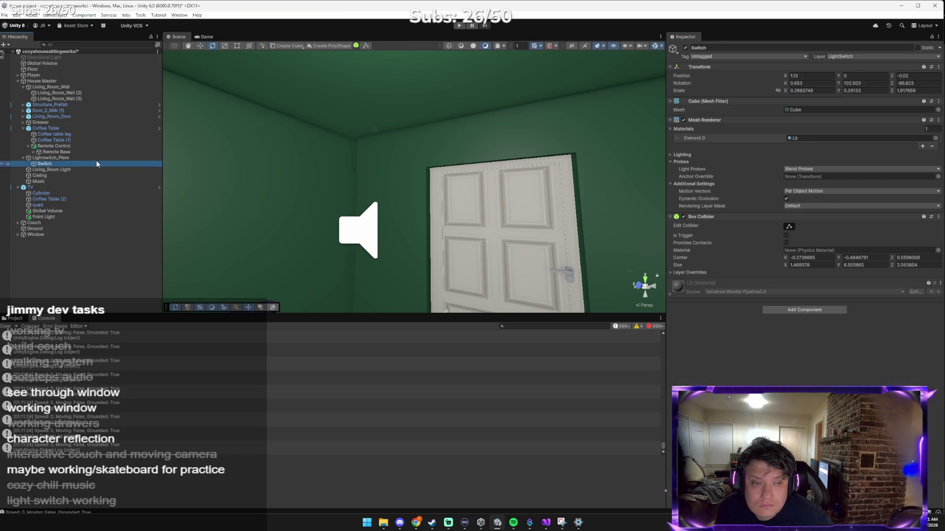
pyautogui.doubleClick(96, 158)
pyautogui.moveTo(433, 173)
pyautogui.mouseDown()
pyautogui.moveTo(388, 164)
pyautogui.moveTo(189, 170)
pyautogui.mouseUp()
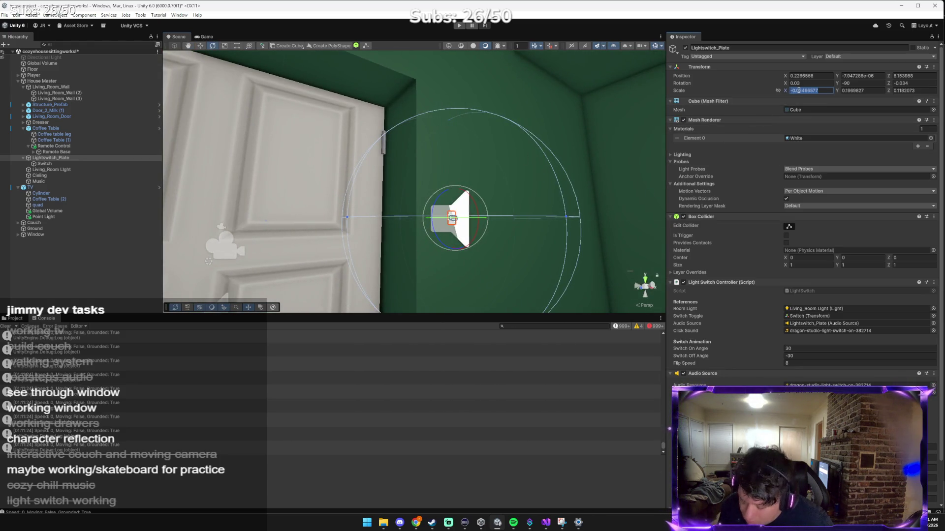
pyautogui.write('3')
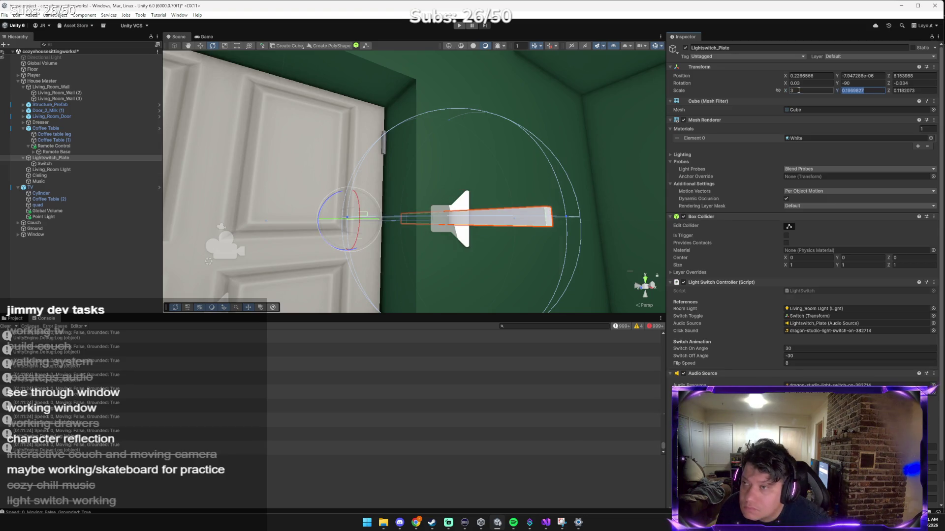
pyautogui.write('3')
pyautogui.press('Tab')
pyautogui.write('1')
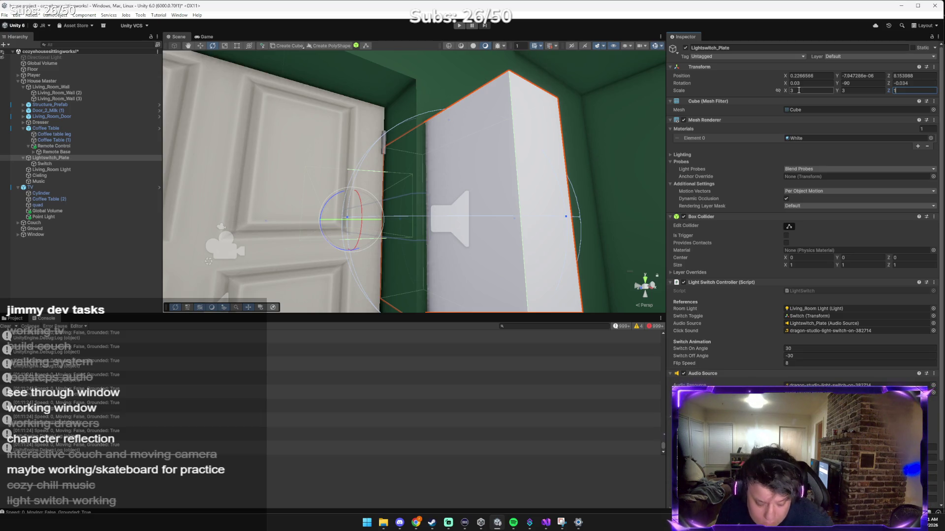
pyautogui.hotkey('ctrl', 'z')
pyautogui.hotkey('ctrl', 'z')
pyautogui.hotkey('ctrl', 'z')
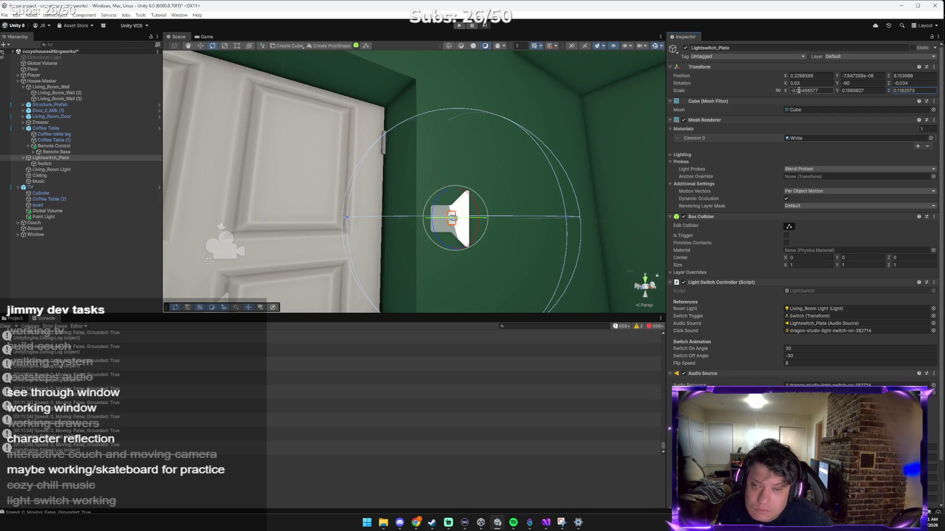
# Inspect the Switch, then select Remote Base and edit its Interact Range to 5.
pyautogui.moveTo(615, 149)
pyautogui.mouseDown()
pyautogui.moveTo(523, 155)
pyautogui.moveTo(542, 162)
pyautogui.mouseUp()
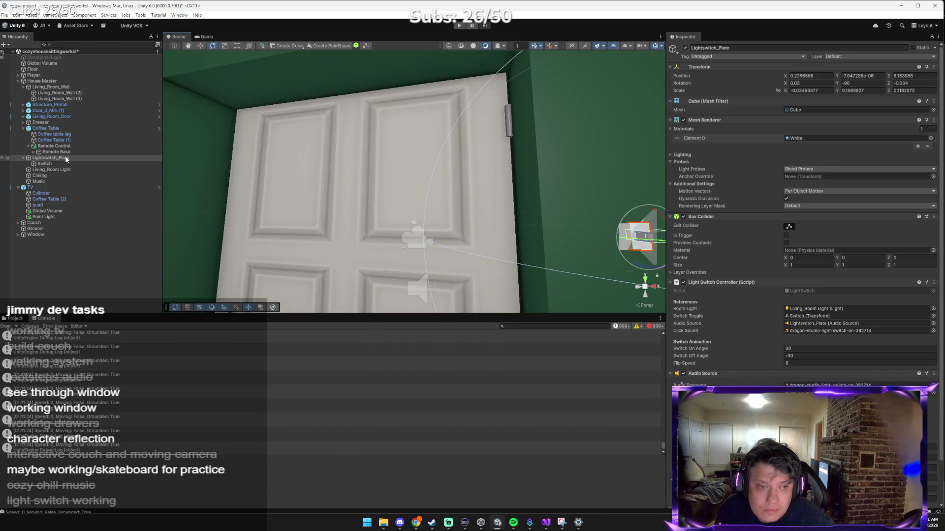
pyautogui.click(44, 163)
pyautogui.moveTo(423, 176)
pyautogui.mouseDown()
pyautogui.moveTo(479, 181)
pyautogui.moveTo(445, 183)
pyautogui.mouseUp()
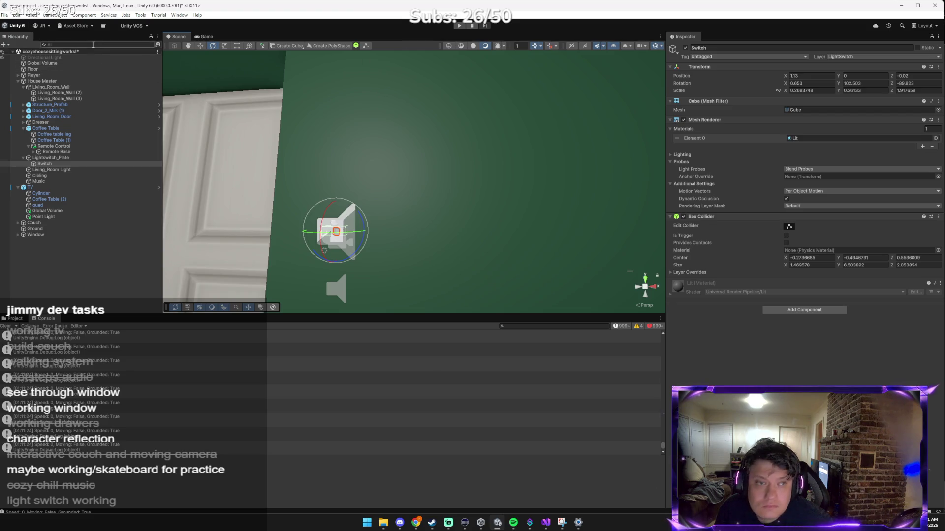
pyautogui.click(56, 152)
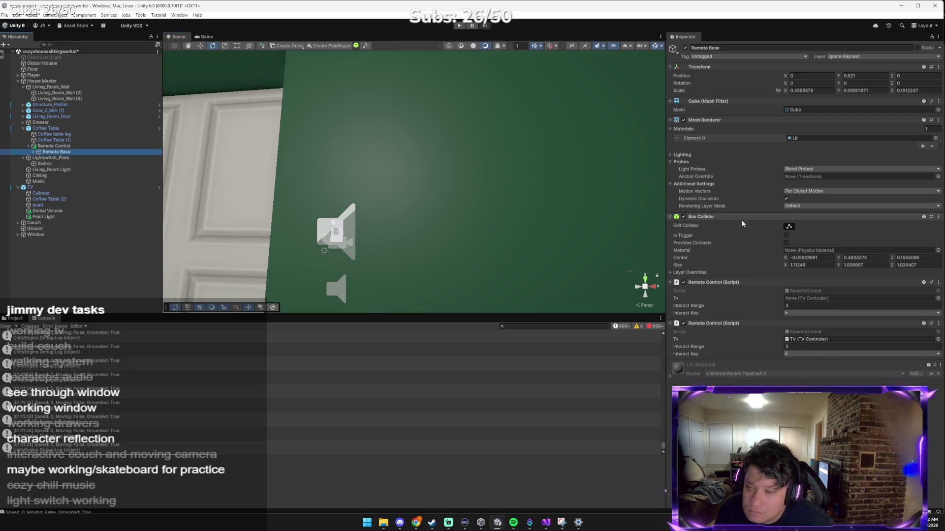
pyautogui.click(800, 346)
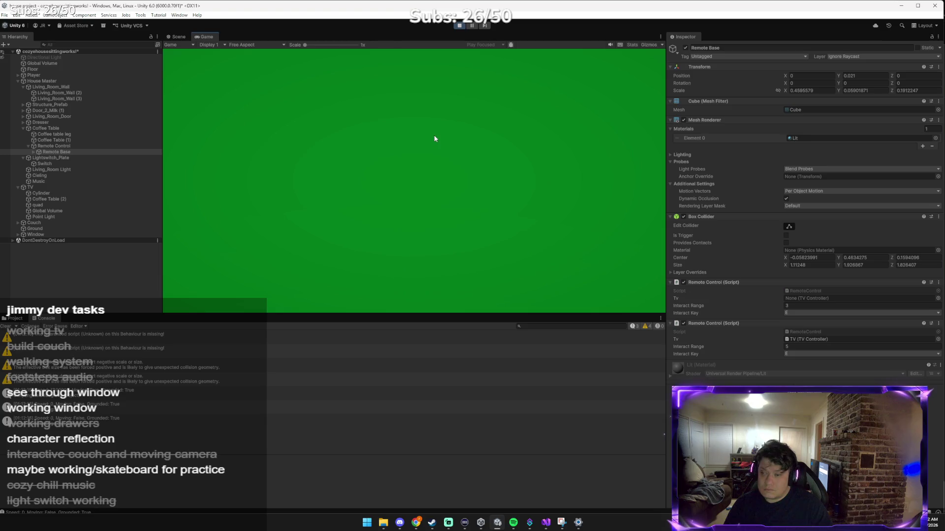
# Walk the player through the room, sit on the couch, stand back up and head toward the door.
pyautogui.press('w')
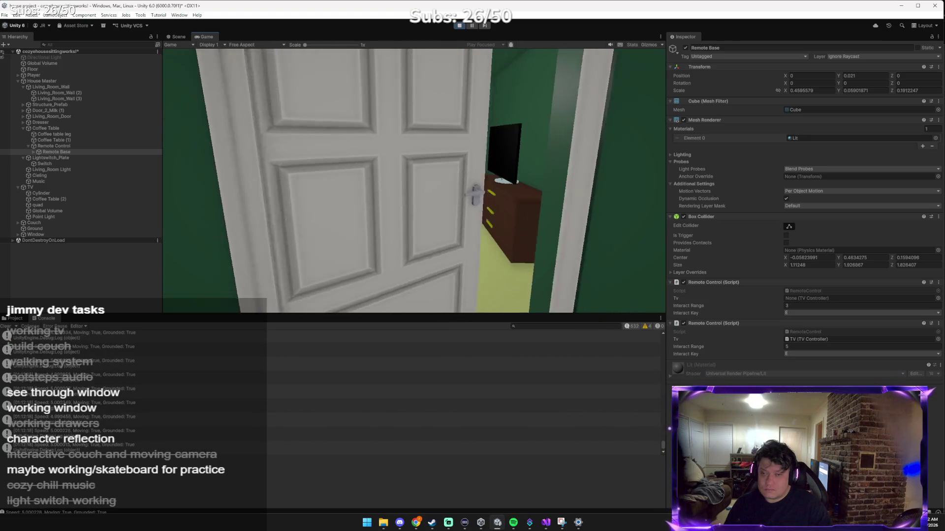
pyautogui.press('w')
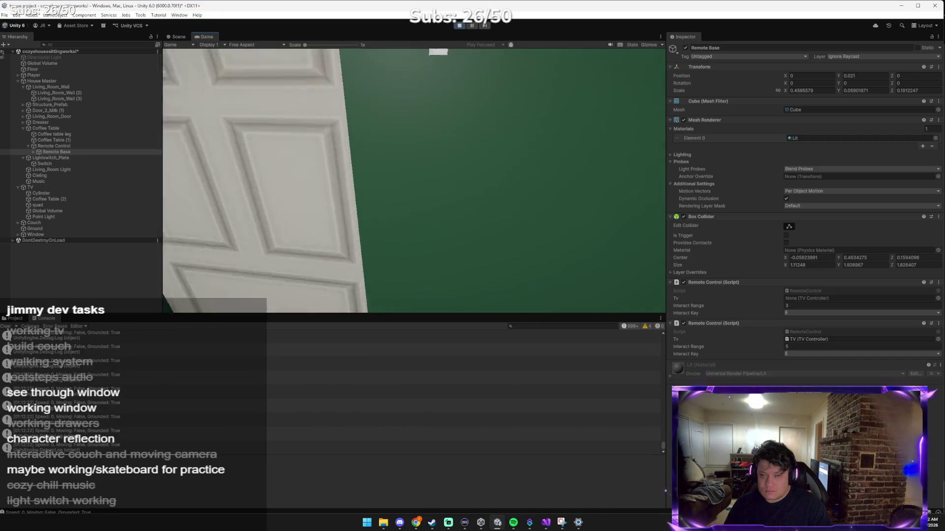
pyautogui.press('s')
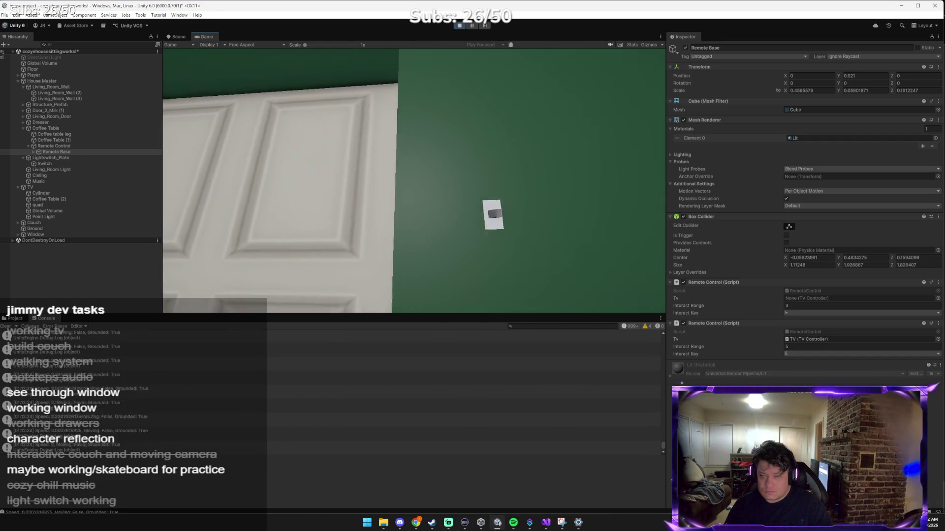
pyautogui.press('w')
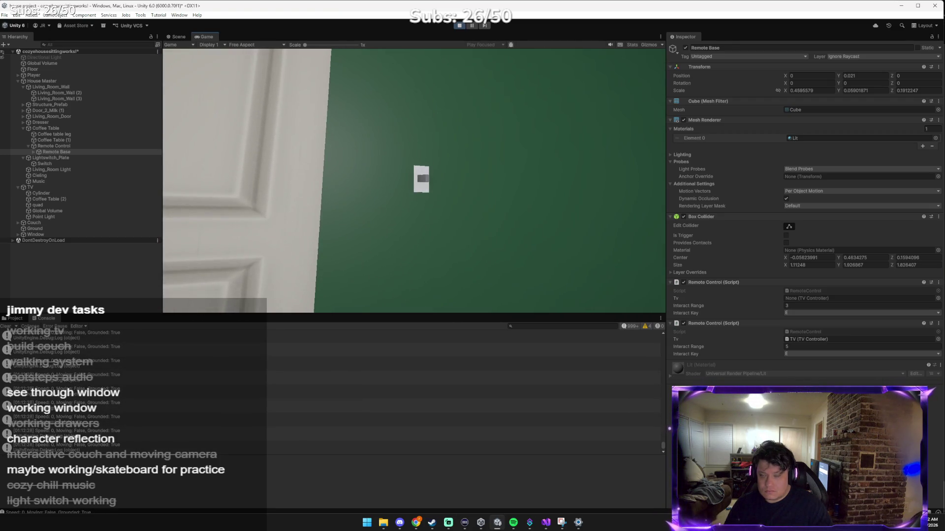
pyautogui.press('w')
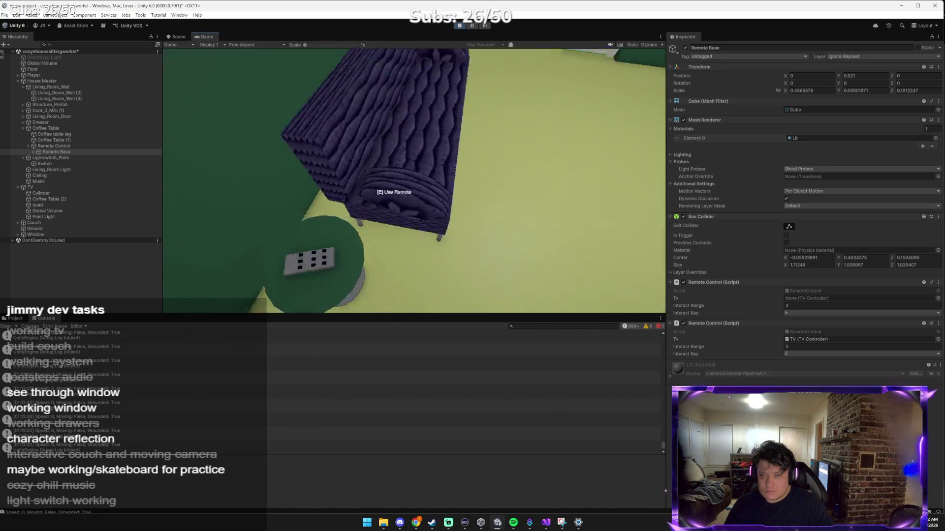
pyautogui.press('e')
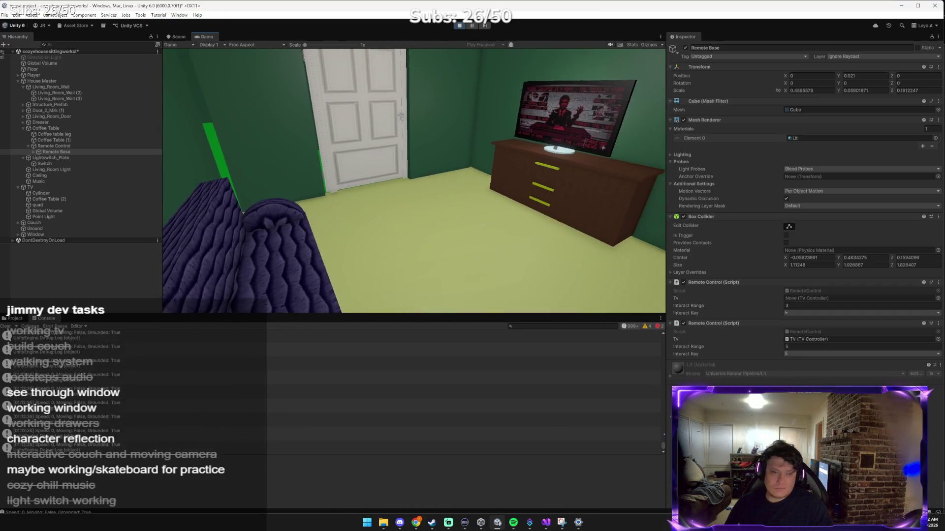
pyautogui.press('w')
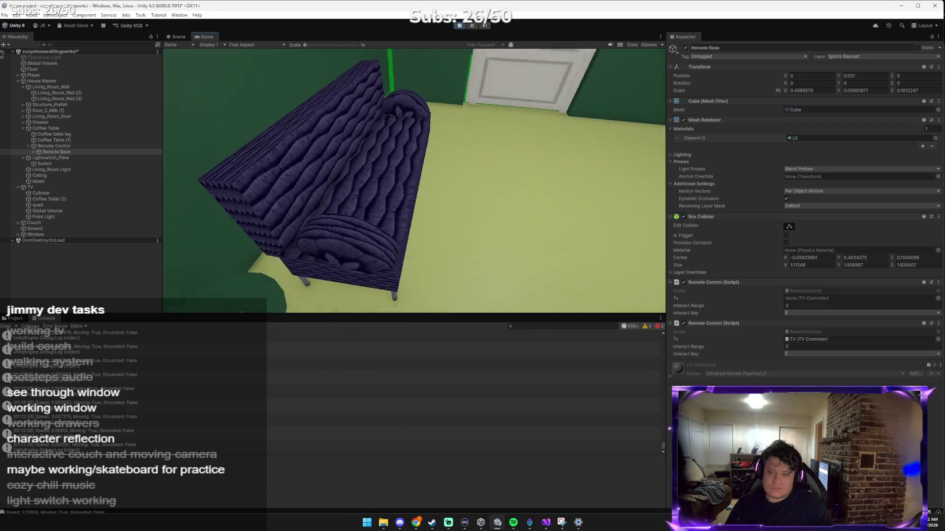
pyautogui.press('e')
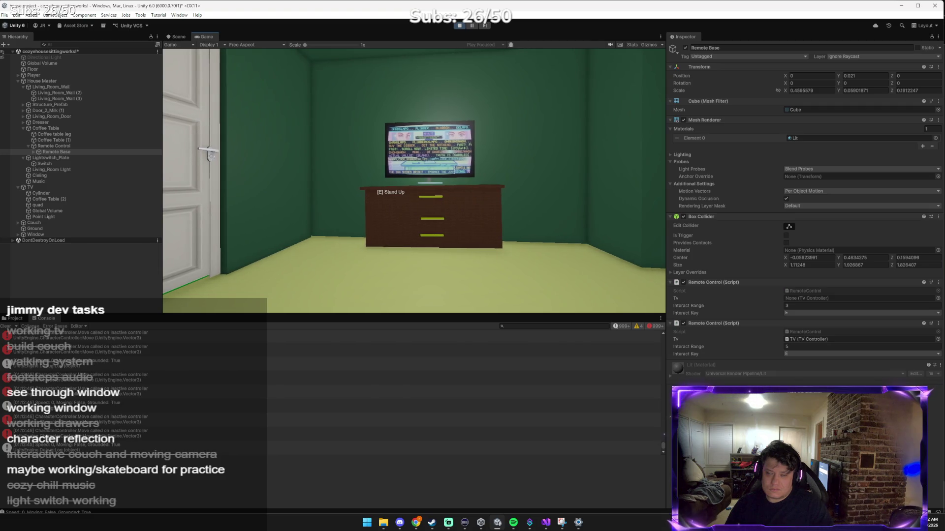
pyautogui.press('e')
pyautogui.press('w')
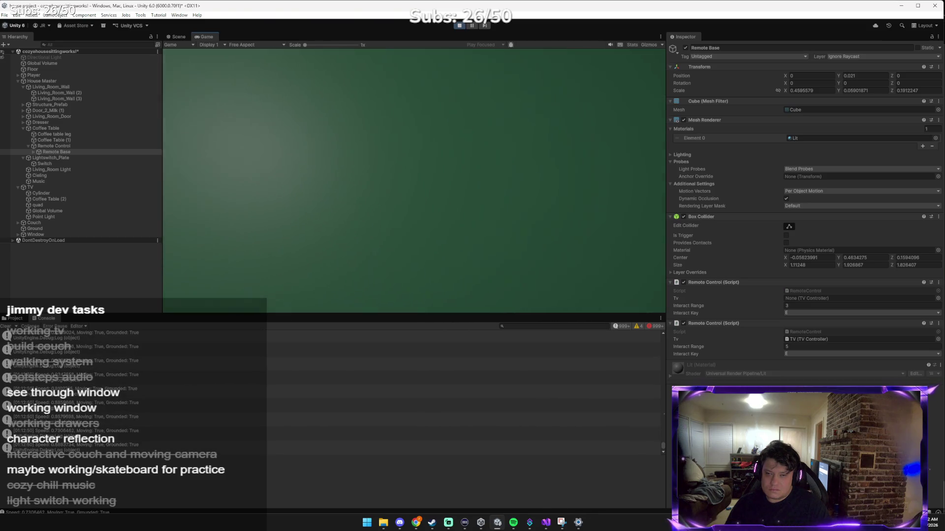
# Flip the wall light switch on and off about twenty times, checking the room light follows each flip.
pyautogui.press('e')
pyautogui.press('e')
pyautogui.press('e')
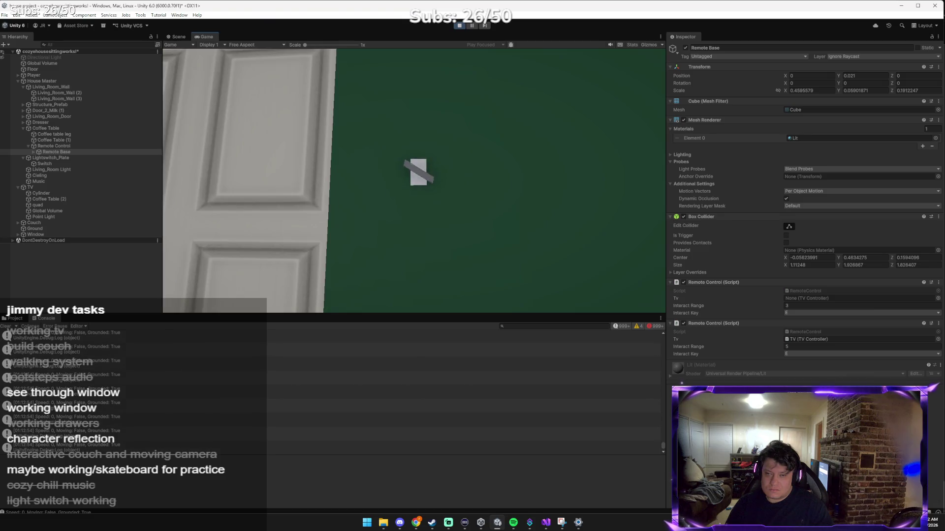
pyautogui.press('e')
pyautogui.press('e')
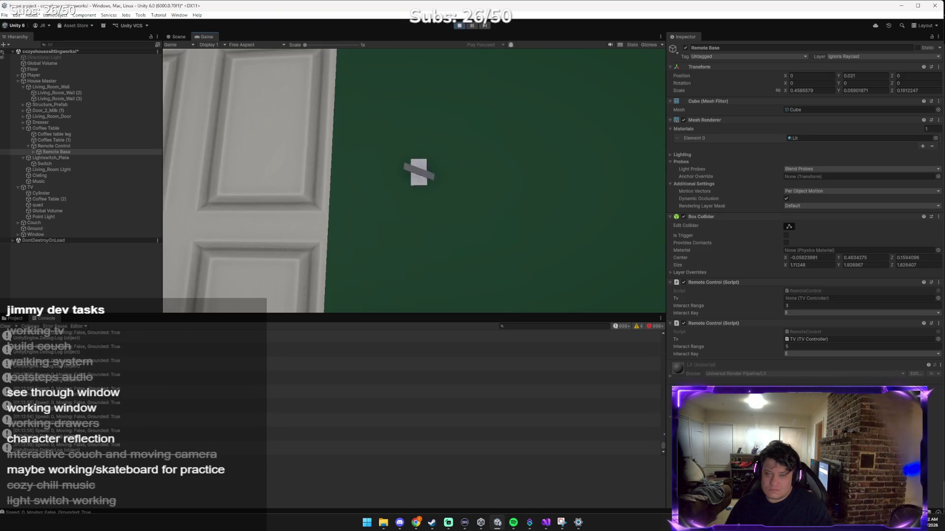
pyautogui.press('e')
pyautogui.press('e')
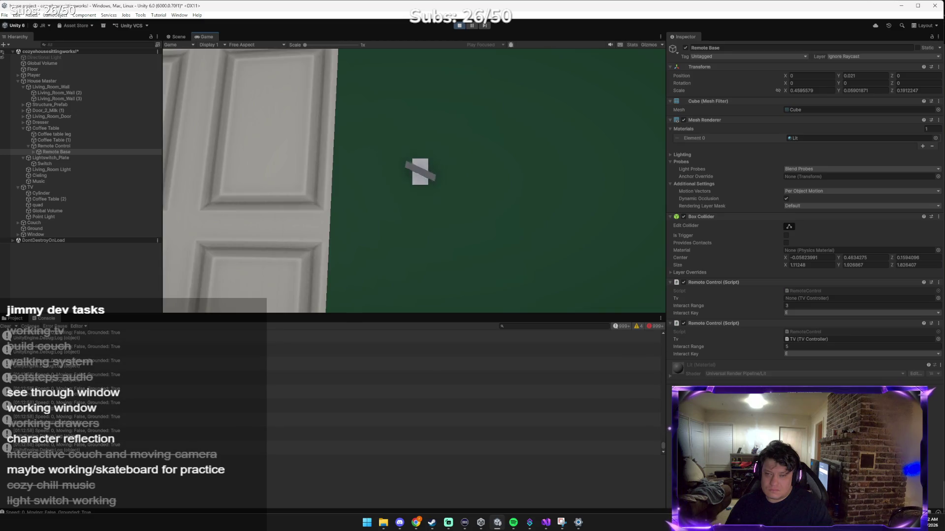
pyautogui.press('e')
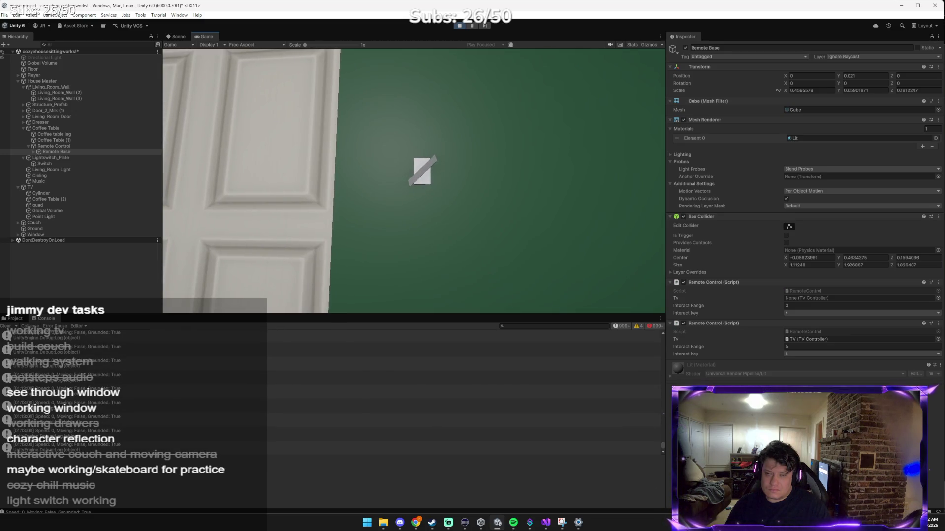
pyautogui.press('e')
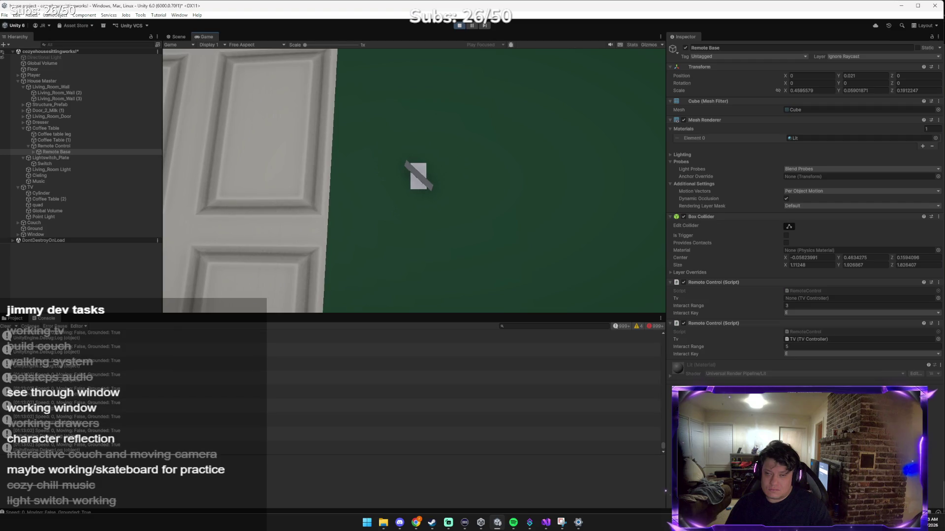
pyautogui.press('e')
pyautogui.press('e')
pyautogui.press('e')
pyautogui.press('e')
pyautogui.press('e')
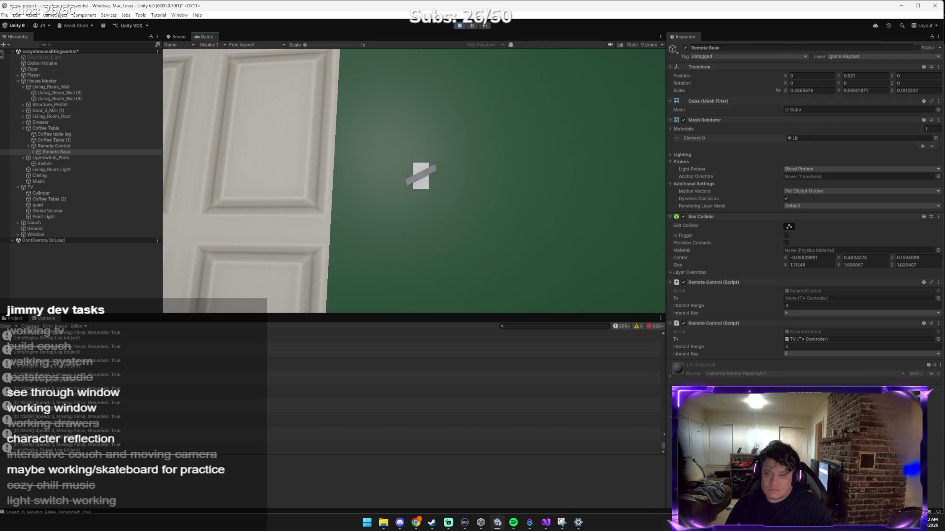
pyautogui.press('e')
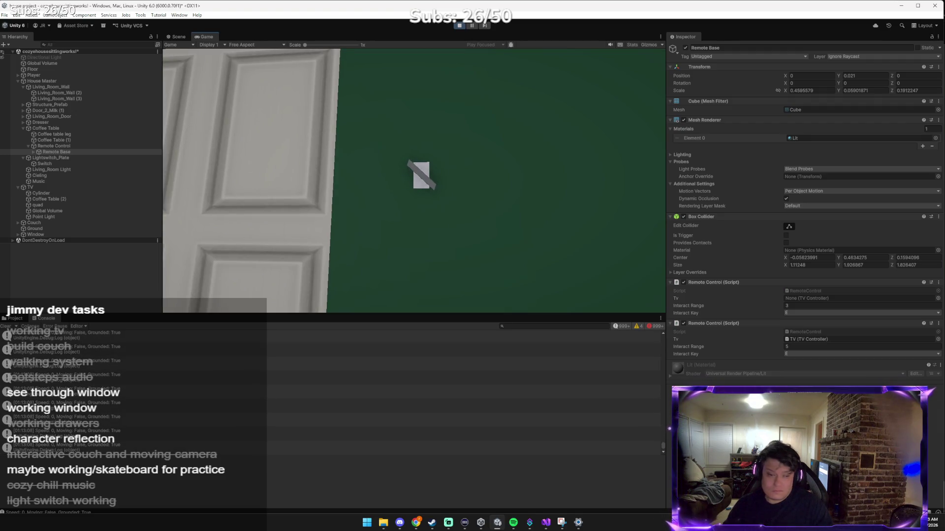
pyautogui.press('e')
pyautogui.press('e')
pyautogui.press('e')
pyautogui.press('e')
pyautogui.press('e')
pyautogui.press('e')
pyautogui.press('e')
pyautogui.press('e')
pyautogui.press('e')
pyautogui.press('e')
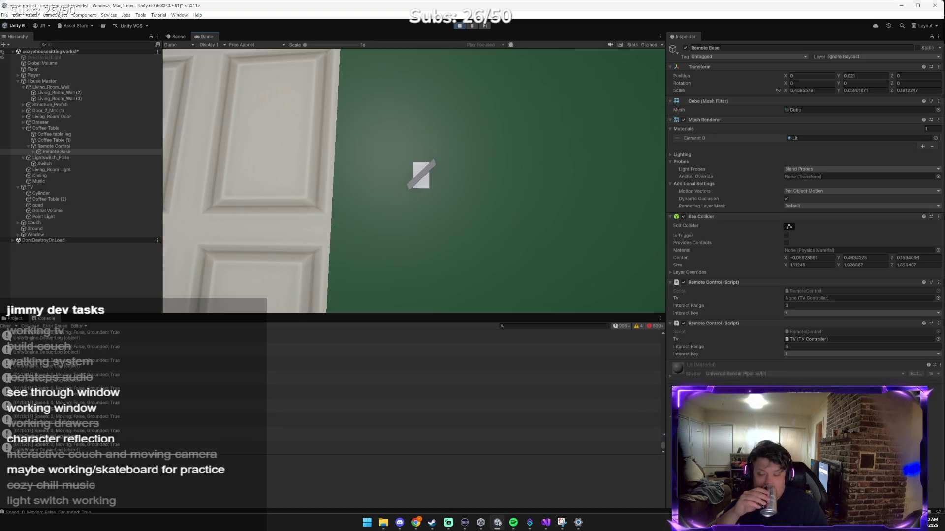
pyautogui.press('e')
pyautogui.press('e')
pyautogui.press('e')
pyautogui.press('e')
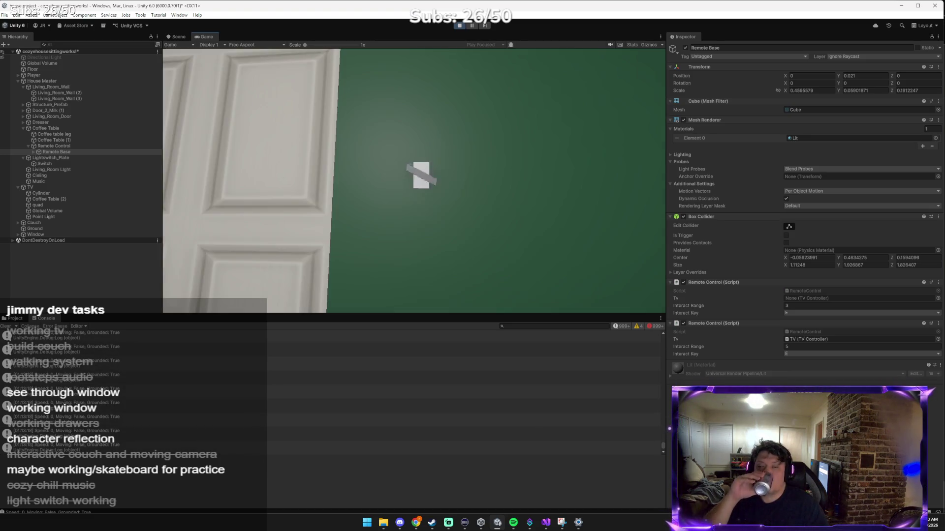
pyautogui.press('e')
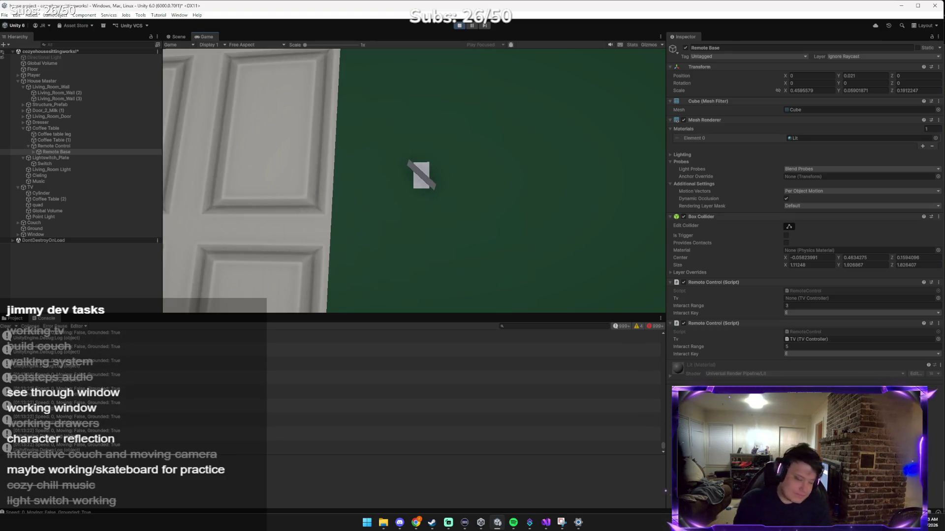
pyautogui.press('e')
pyautogui.press('e')
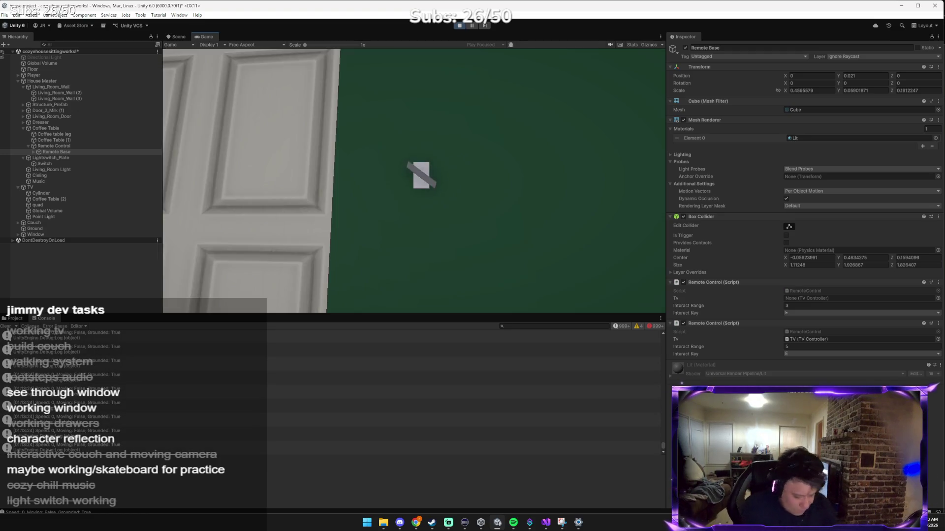
pyautogui.press('e')
pyautogui.press('e')
pyautogui.press('e')
pyautogui.press('e')
pyautogui.press('e')
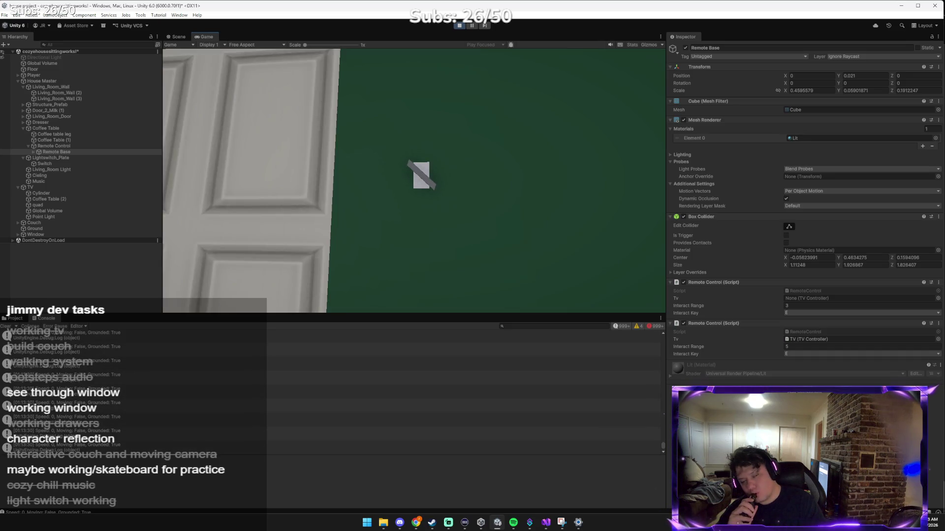
pyautogui.press('e')
pyautogui.press('e')
pyautogui.press('e')
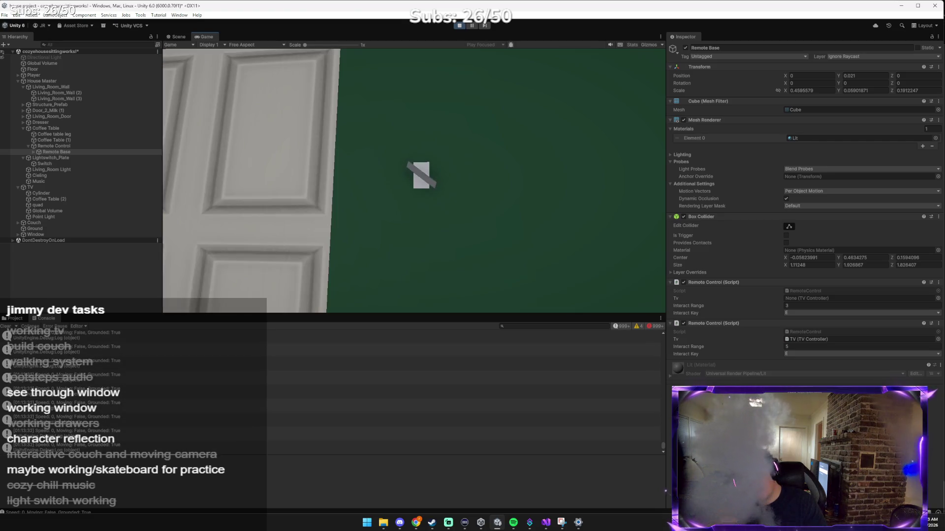
pyautogui.press('e')
pyautogui.press('e')
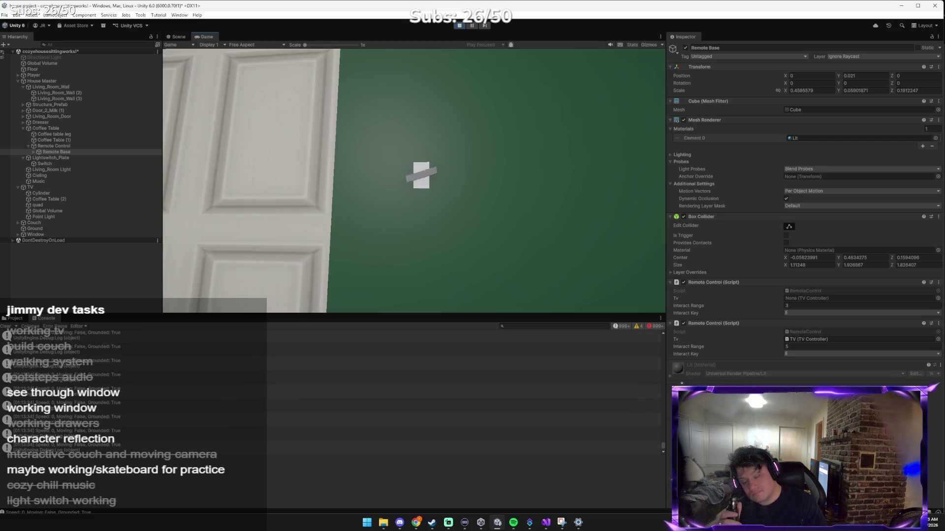
pyautogui.press('e')
pyautogui.press('e')
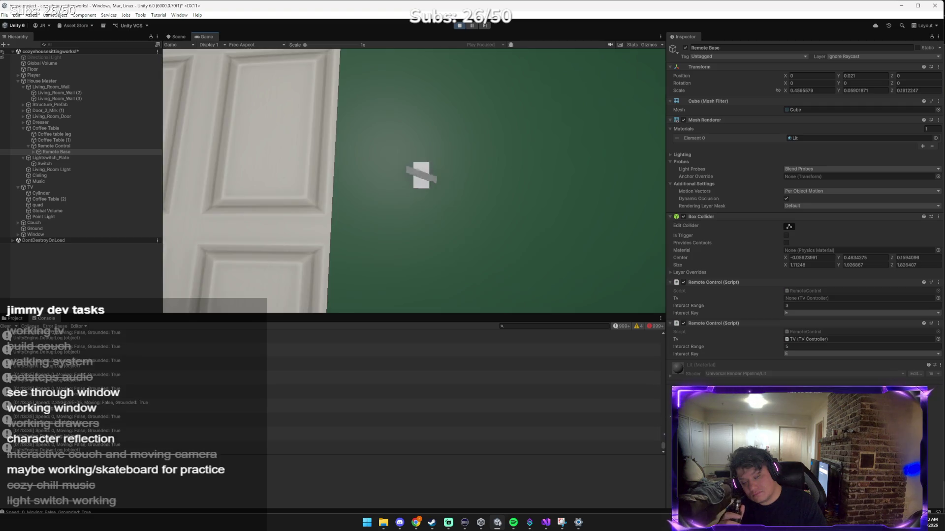
pyautogui.press('e')
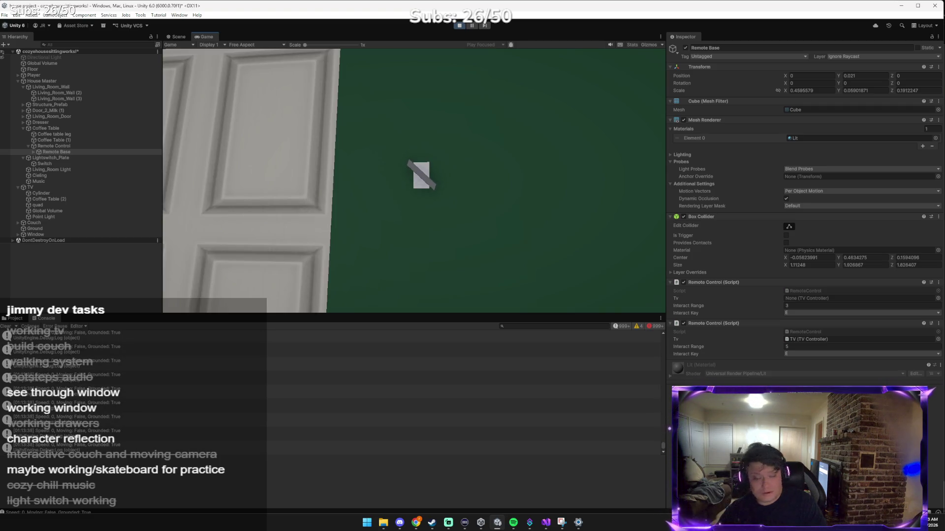
pyautogui.press('e')
pyautogui.press('e')
pyautogui.press('e')
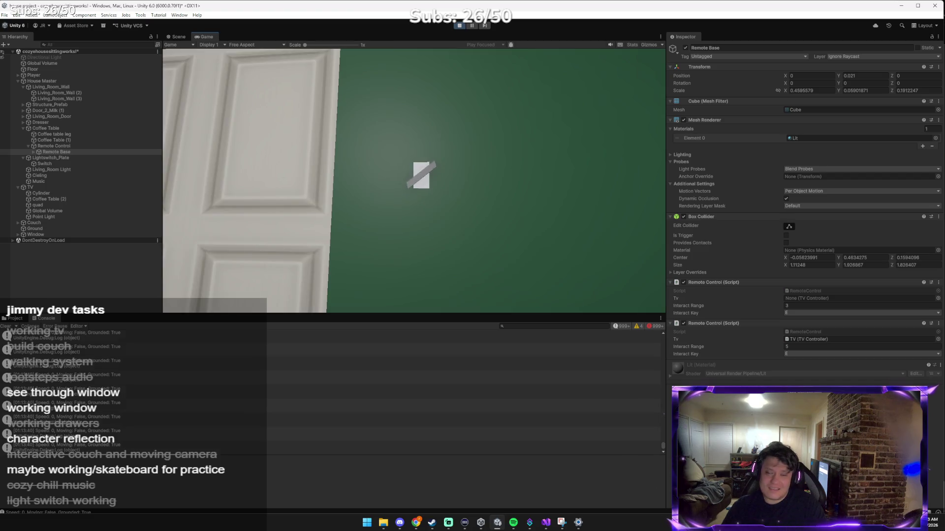
pyautogui.press('e')
pyautogui.press('e')
pyautogui.press('e')
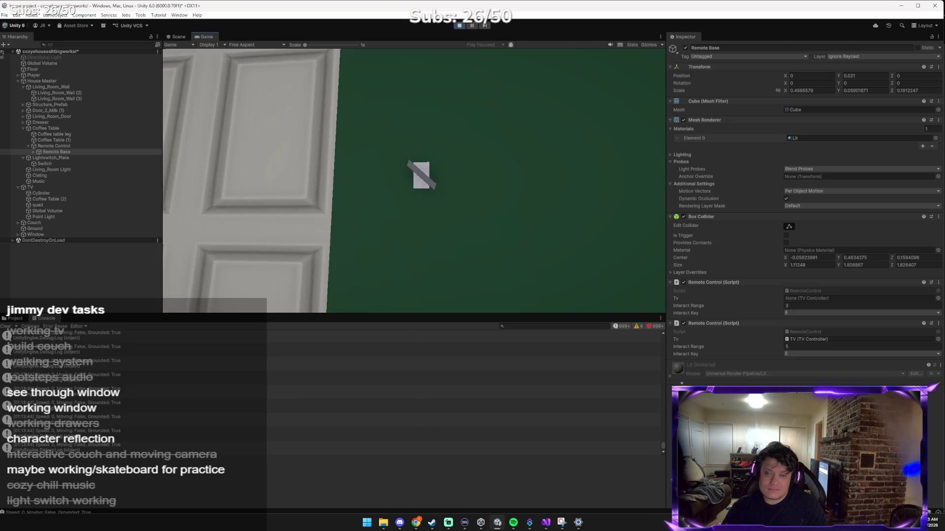
pyautogui.press('e')
pyautogui.press('e')
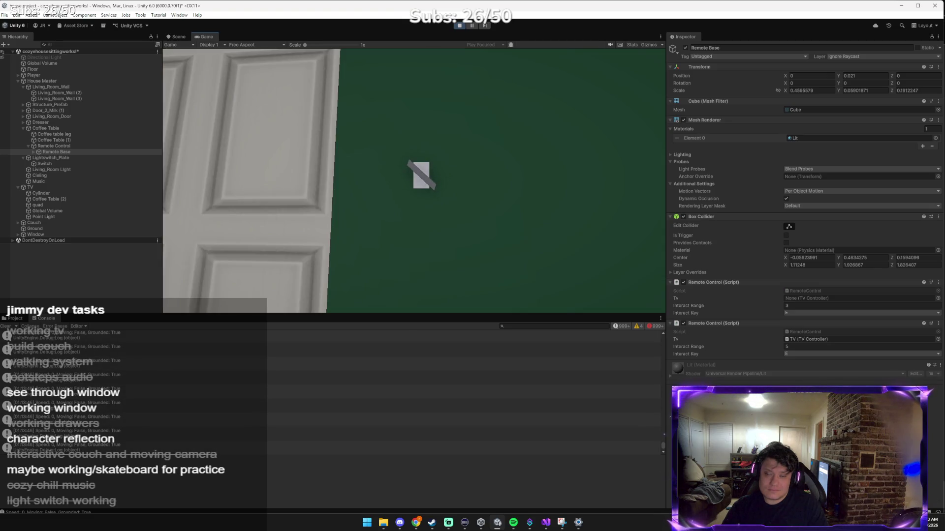
pyautogui.press('e')
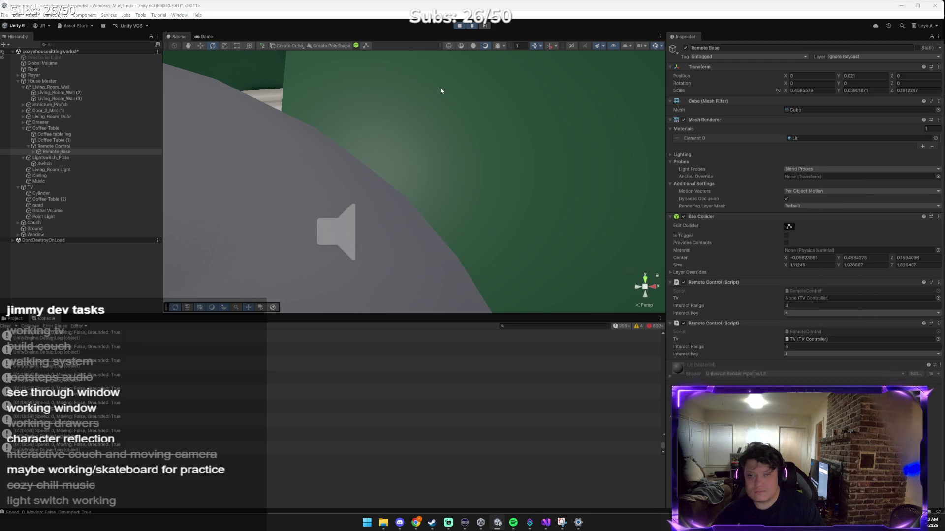
# Paste the light-switch game screenshot into Claude's reply box and select the Player object in Unity.
pyautogui.hotkey('alt', 'Tab')
pyautogui.hotkey('ctrl', 'v')
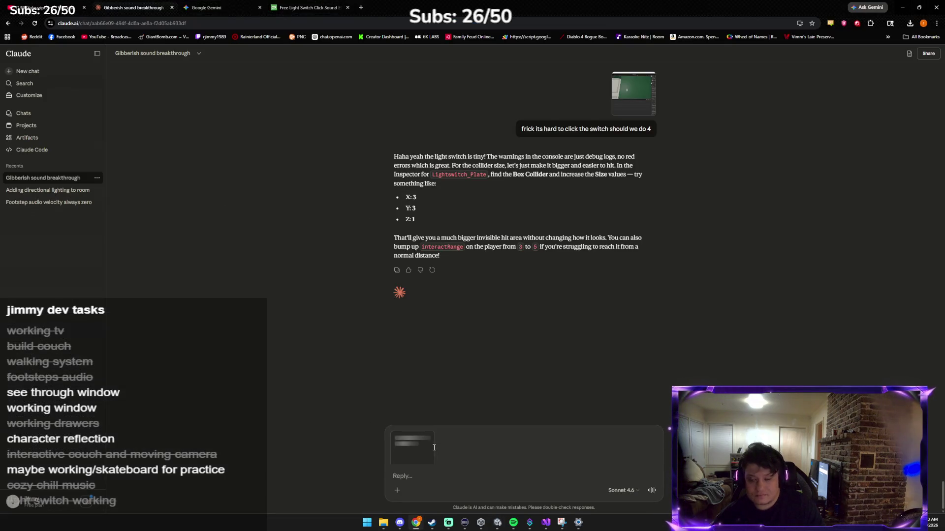
pyautogui.hotkey('alt', 'Tab')
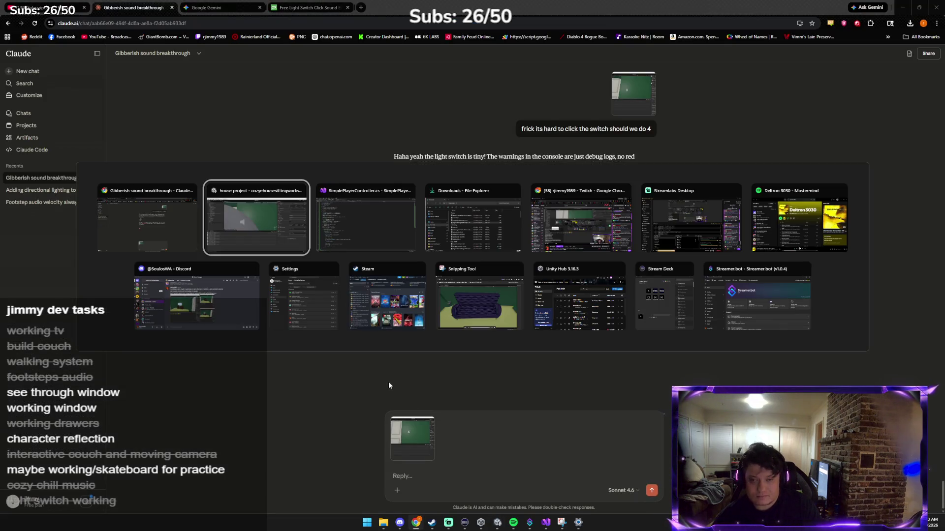
pyautogui.click(372, 185)
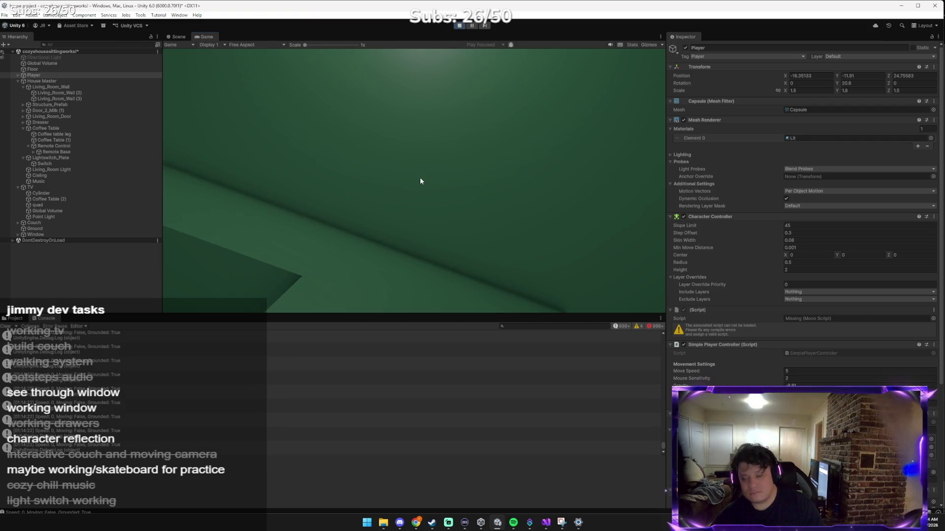
pyautogui.hotkey('alt', 'Tab')
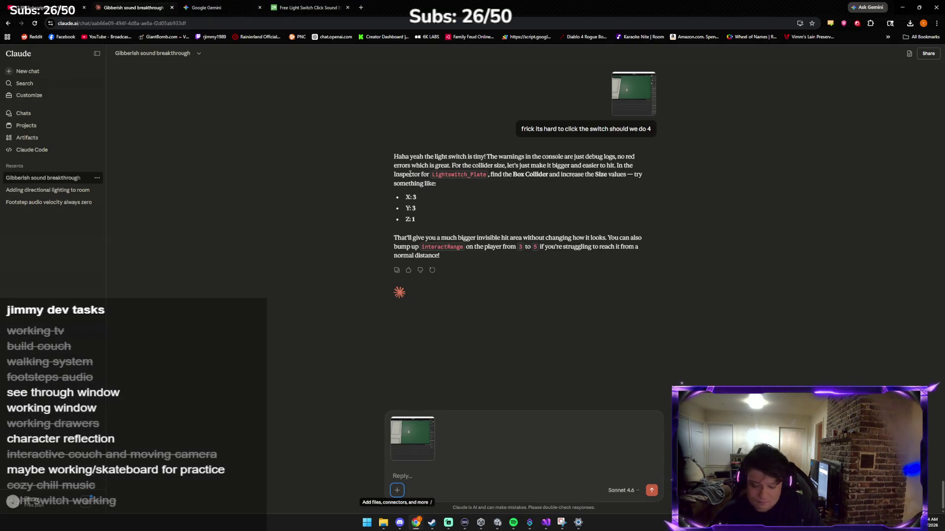
# Send Claude the screenshot with a question on making the switch flip up and down properly.
pyautogui.write('how')
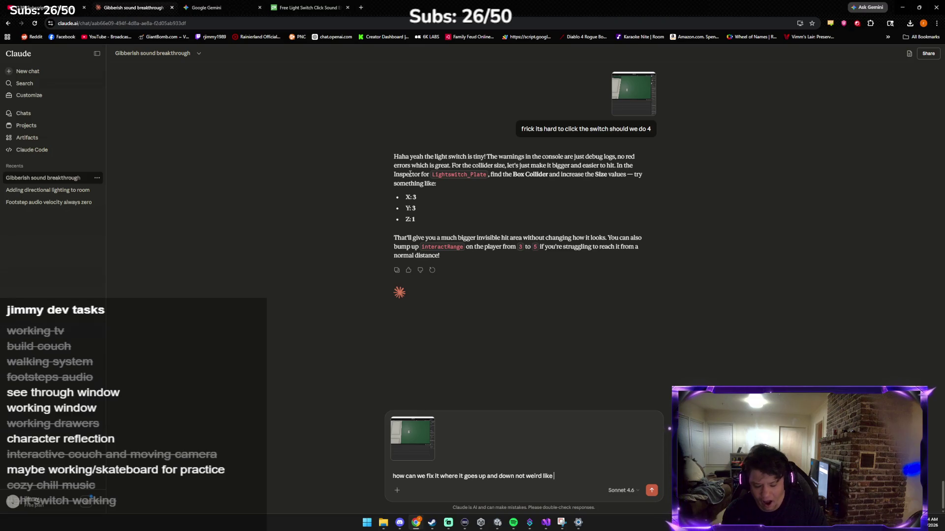
pyautogui.write('that')
pyautogui.press('Return')
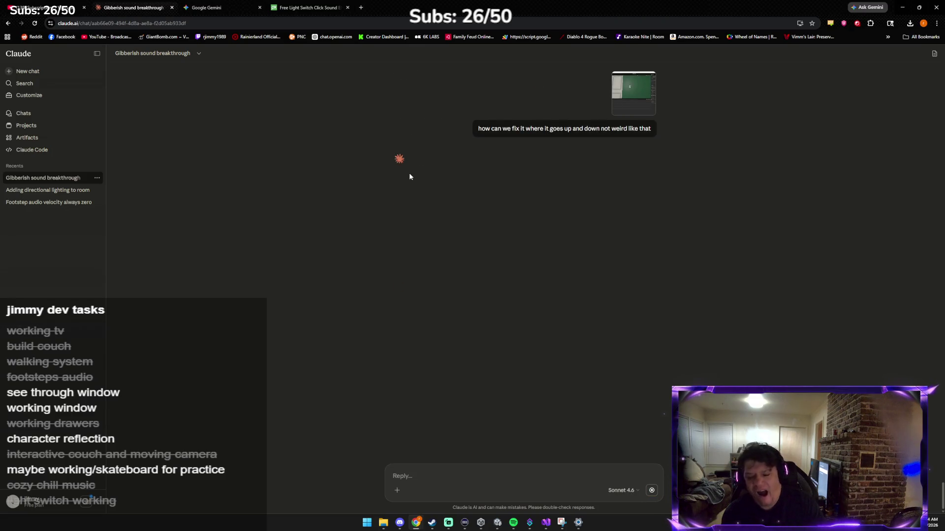
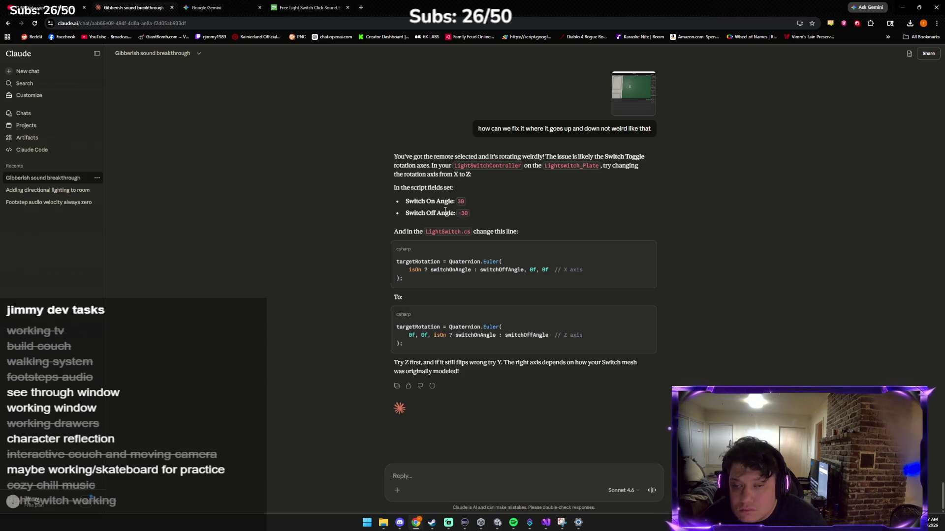
# Stop play mode in Unity and inspect the Switch and Lightswitch_Plate objects.
pyautogui.hotkey('alt', 'Tab')
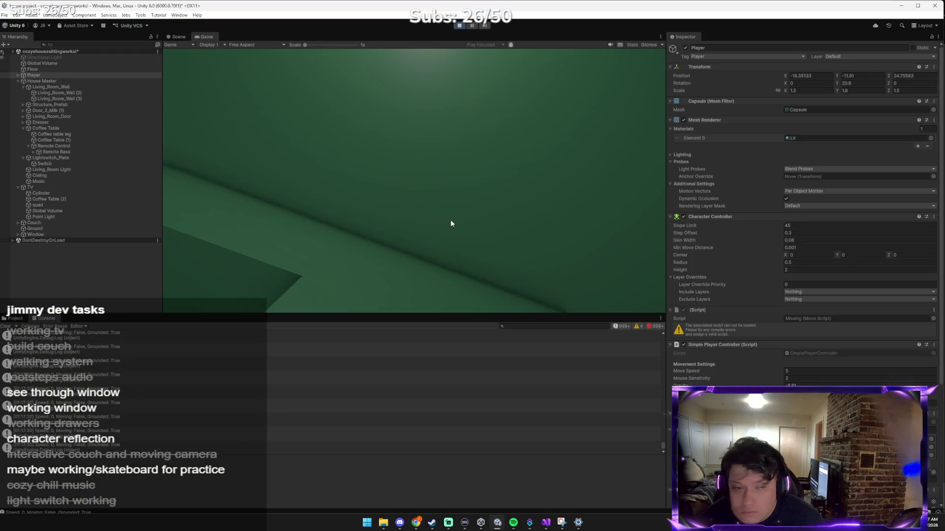
pyautogui.click(456, 26)
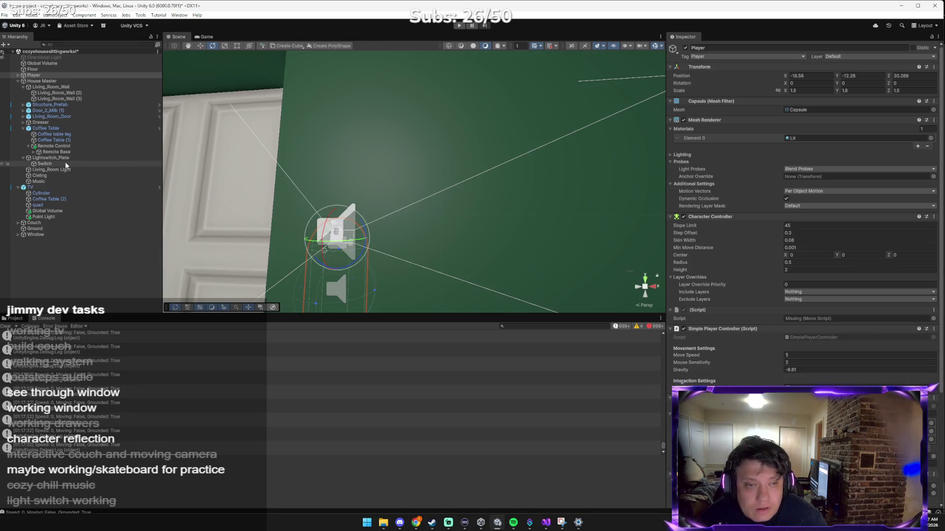
pyautogui.click(65, 164)
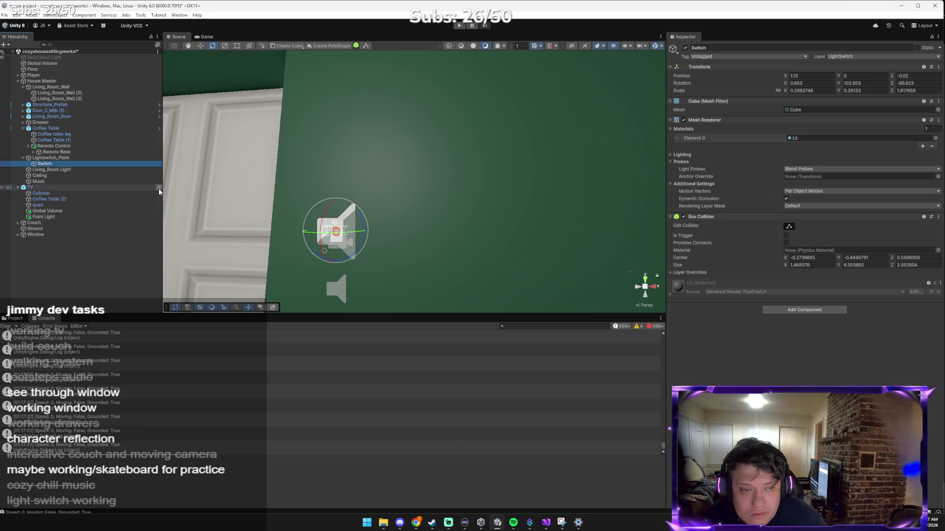
pyautogui.click(51, 158)
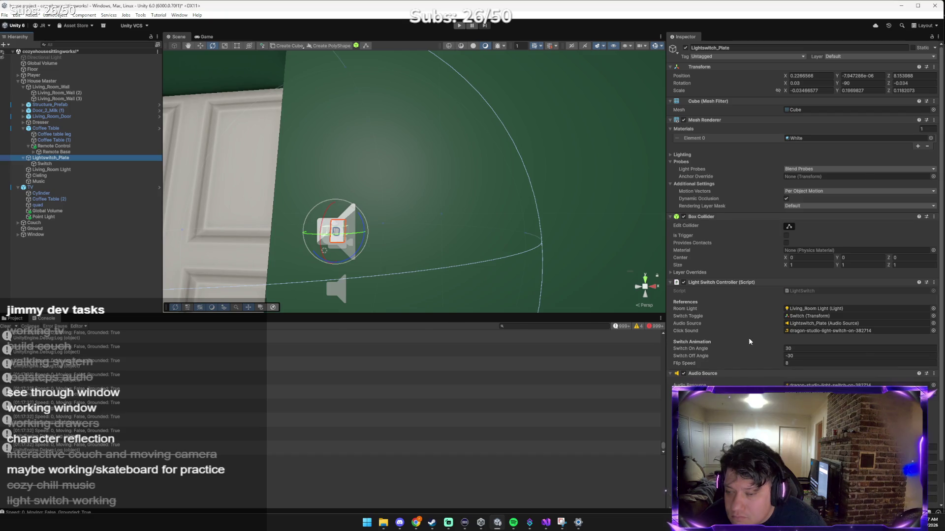
# Copy Claude's Z-axis targetRotation code snippet for use in Visual Studio.
pyautogui.hotkey('alt', 'Tab')
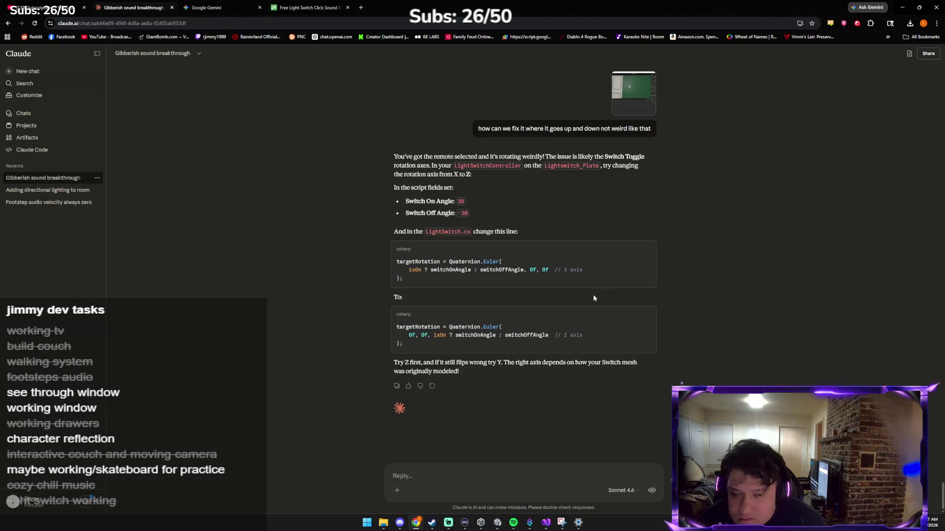
pyautogui.click(644, 318)
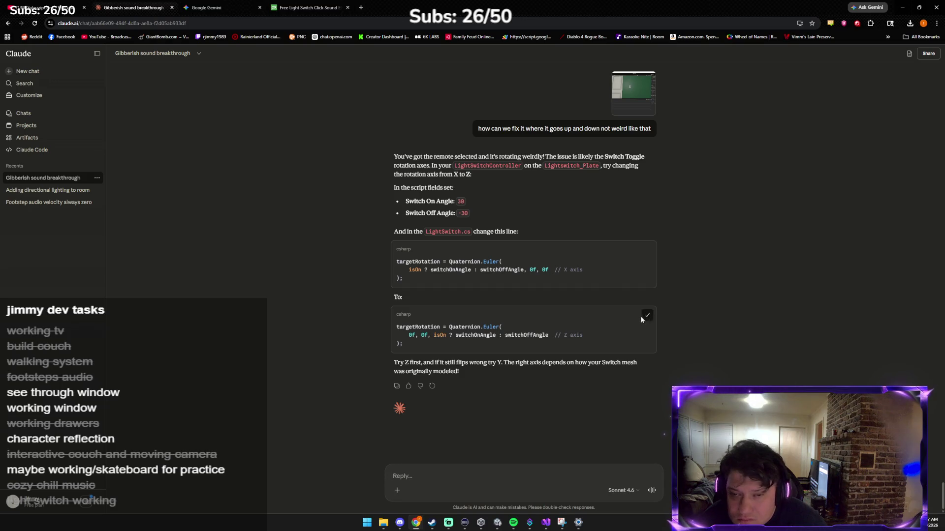
pyautogui.click(546, 523)
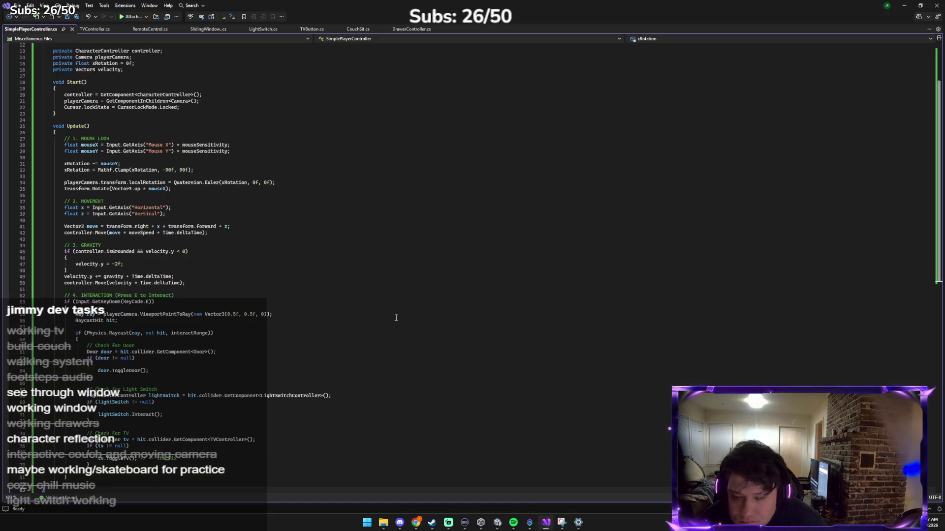
# Open LightSwitch.cs and undo the accidental paste that replaced its code.
pyautogui.click(266, 29)
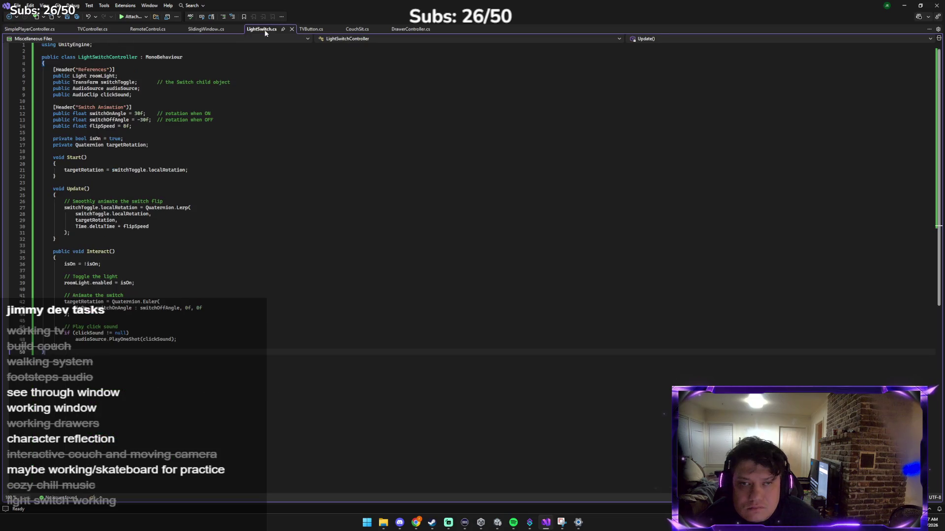
pyautogui.hotkey('ctrl', 'a')
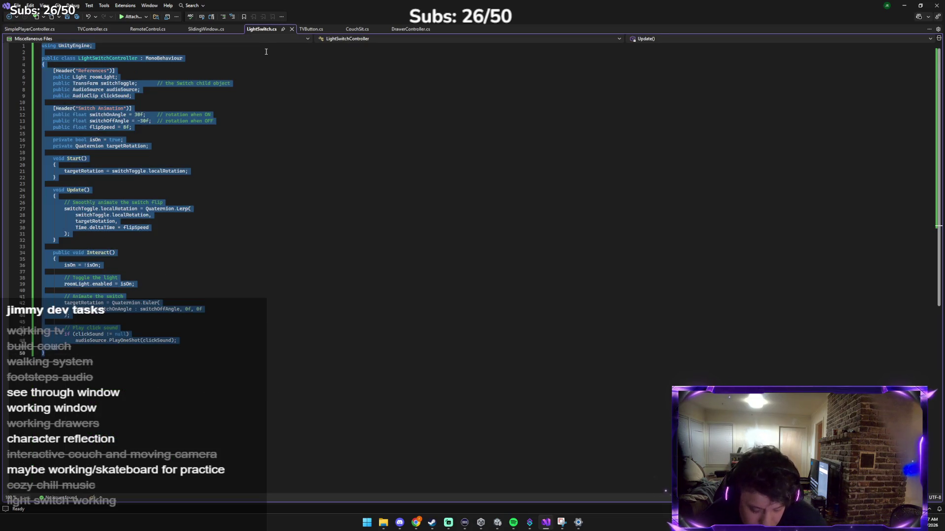
pyautogui.hotkey('ctrl', 'v')
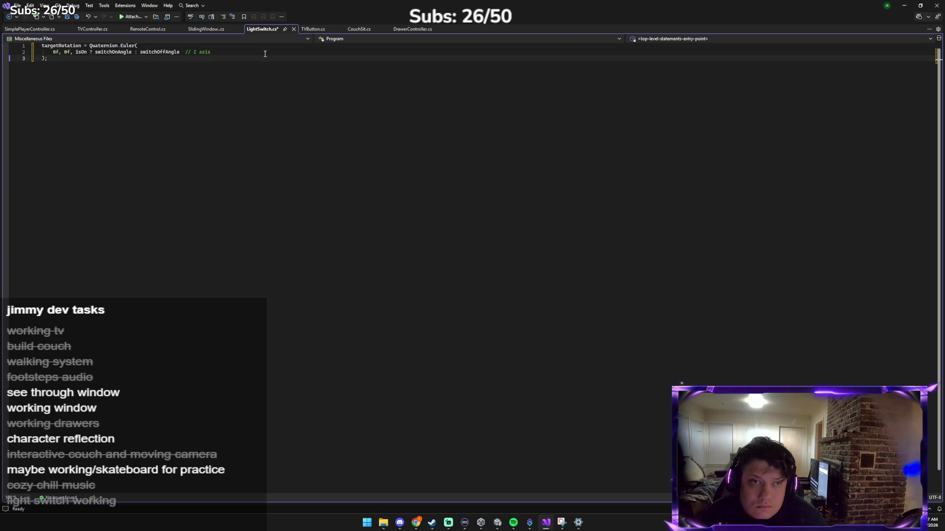
pyautogui.hotkey('ctrl', 'z')
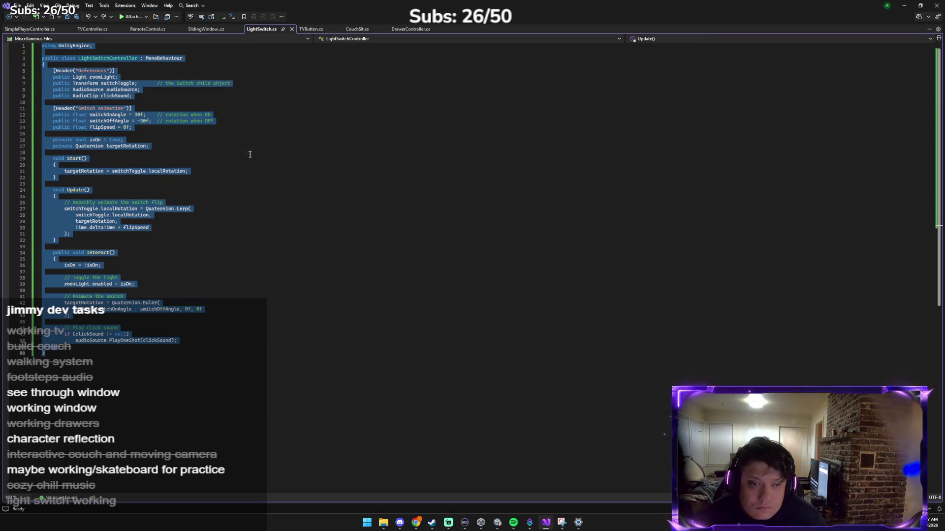
pyautogui.click(249, 153)
pyautogui.hotkey('alt', 'Tab')
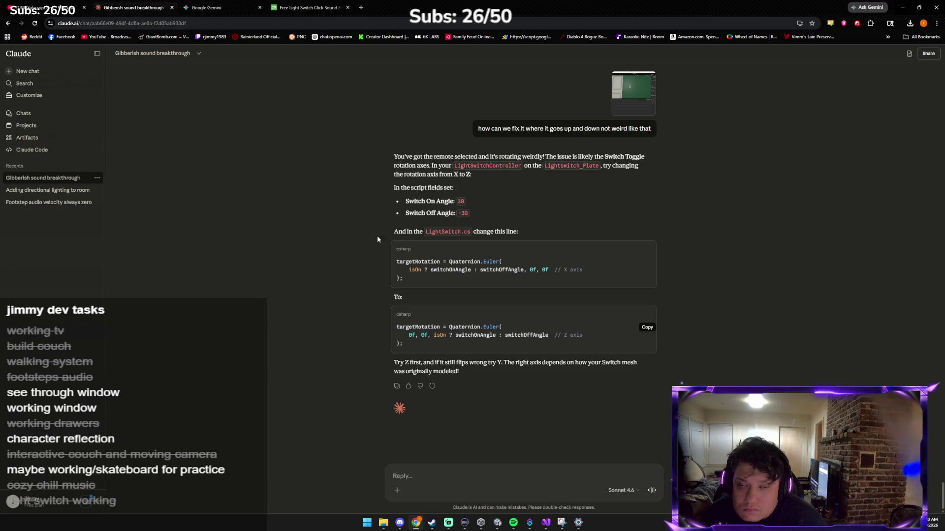
pyautogui.hotkey('alt', 'Tab')
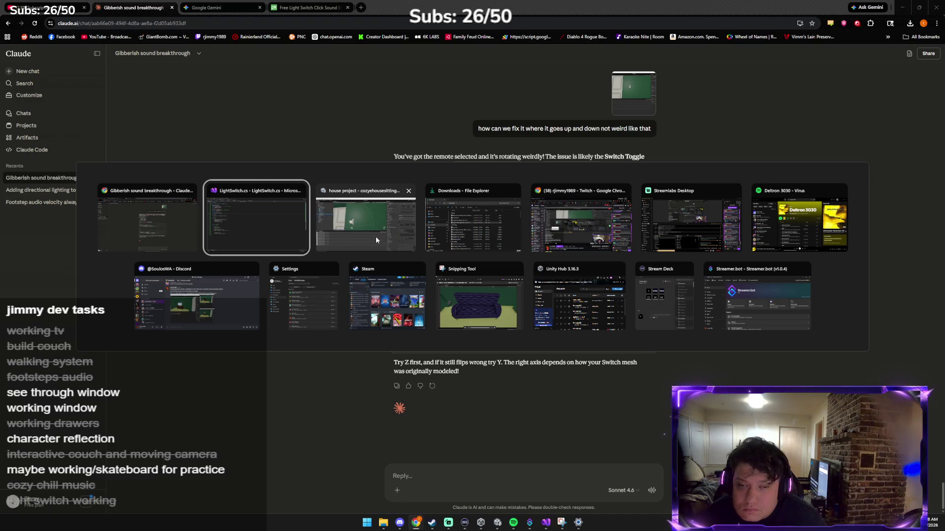
# Search LightSwitch.cs for targetRotation, dismissing the not-found messages.
pyautogui.write('taarget')
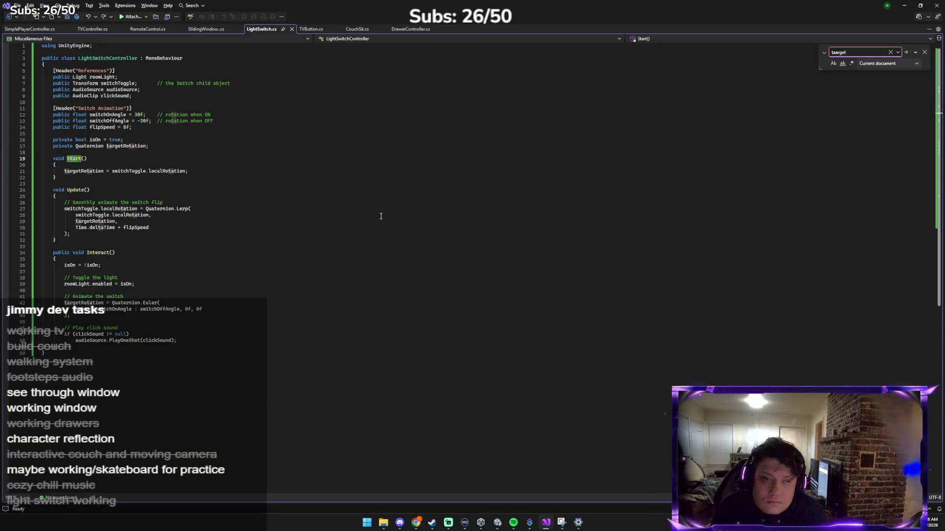
pyautogui.press('Return')
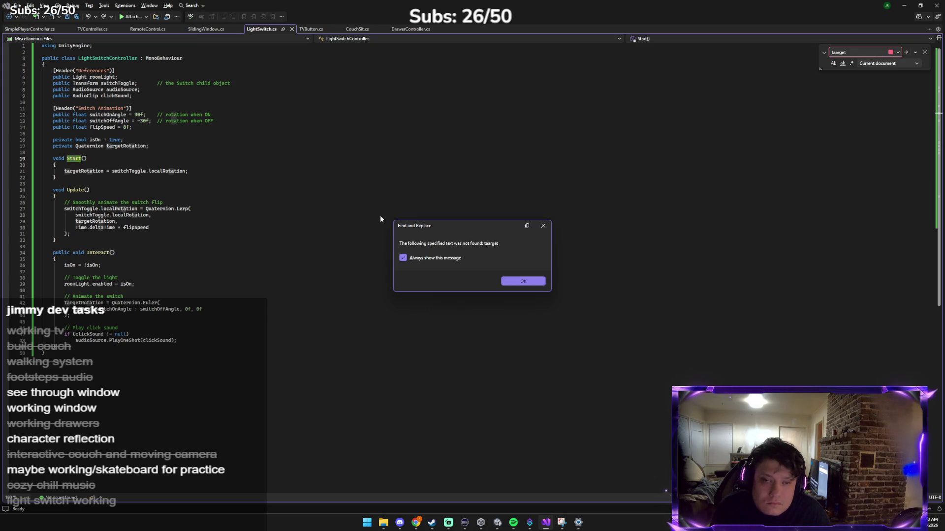
pyautogui.click(543, 225)
pyautogui.click(851, 52)
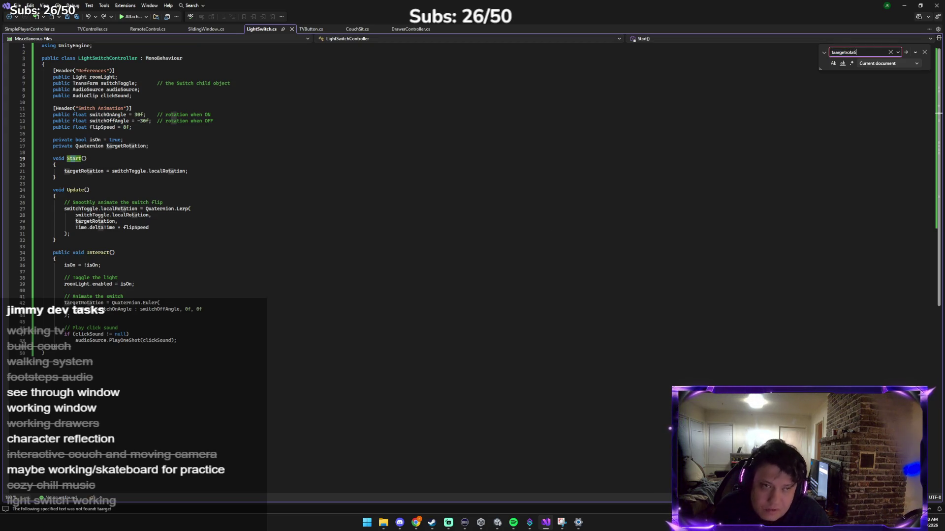
pyautogui.press('Return')
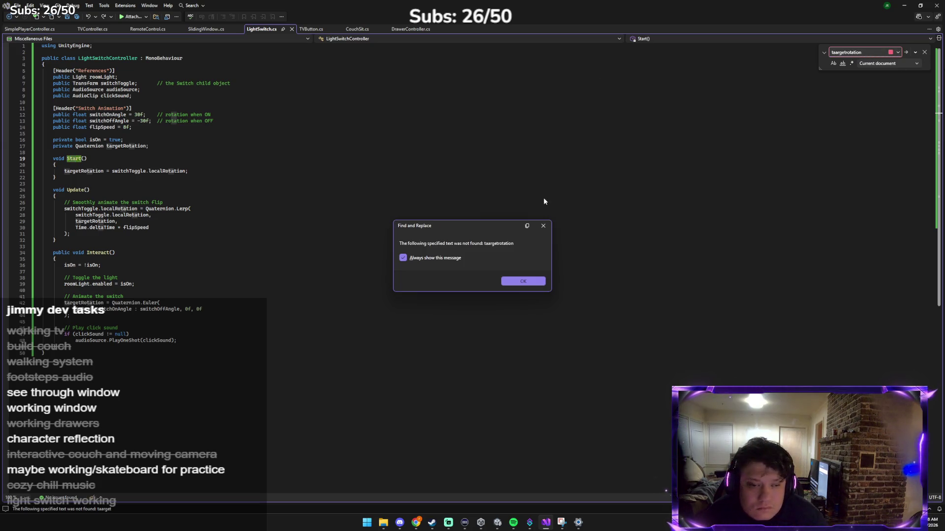
pyautogui.click(544, 225)
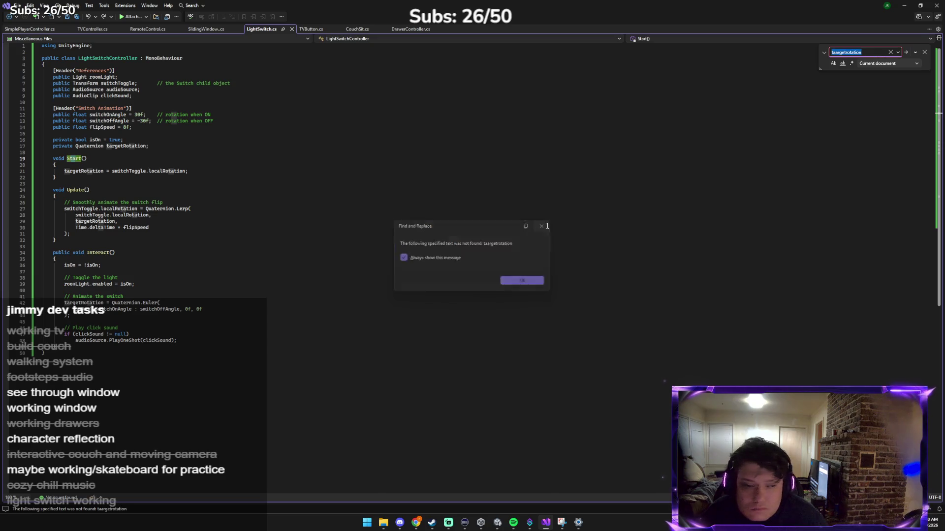
# Replace the targetRotation line 21 in Start() with the Z-axis Quaternion.Euler snippet.
pyautogui.click(147, 171)
pyautogui.click(192, 172)
pyautogui.moveTo(193, 173); pyautogui.dragTo(95, 168)
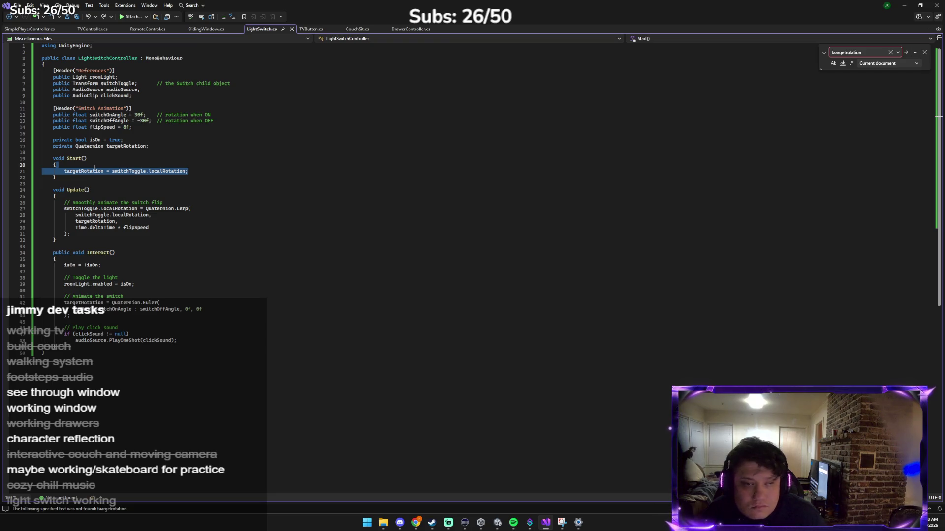
pyautogui.hotkey('ctrl', 'v')
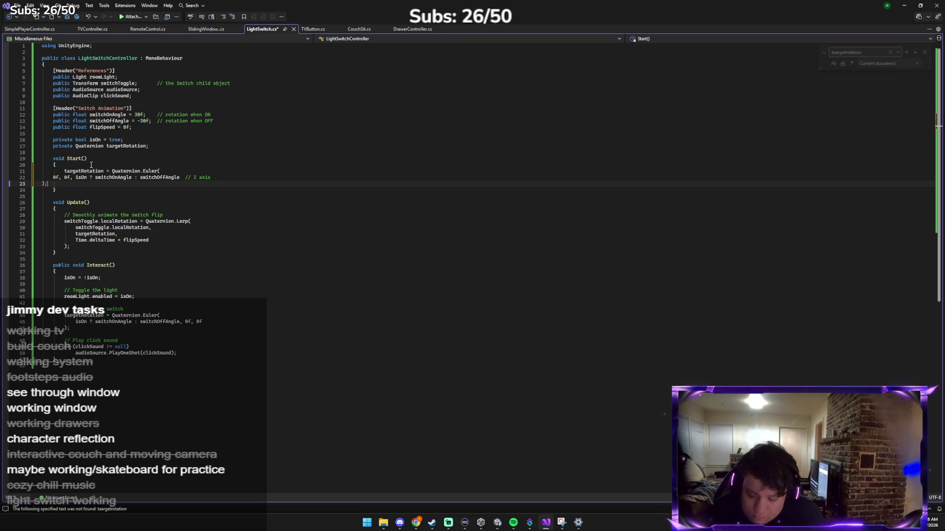
pyautogui.hotkey('alt', 'Tab')
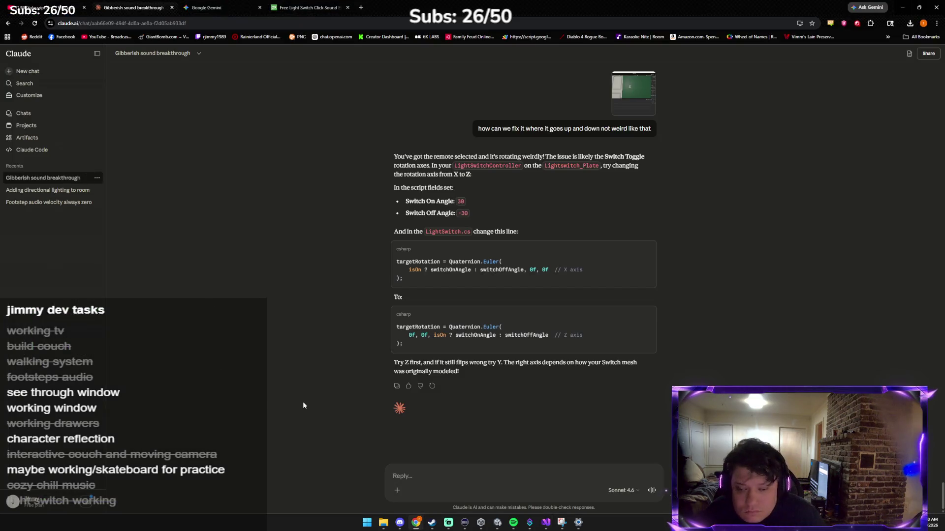
# Send Claude the edited code with 'like this' and ask for the full script.
pyautogui.hotkey('ctrl', 'v')
pyautogui.write('like this')
pyautogui.press('Return')
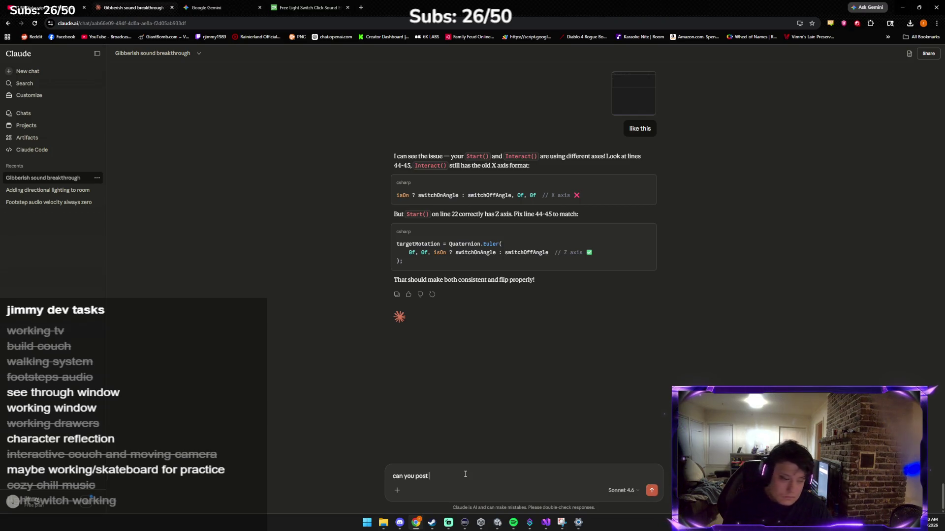
pyautogui.write('full code')
pyautogui.press('Return')
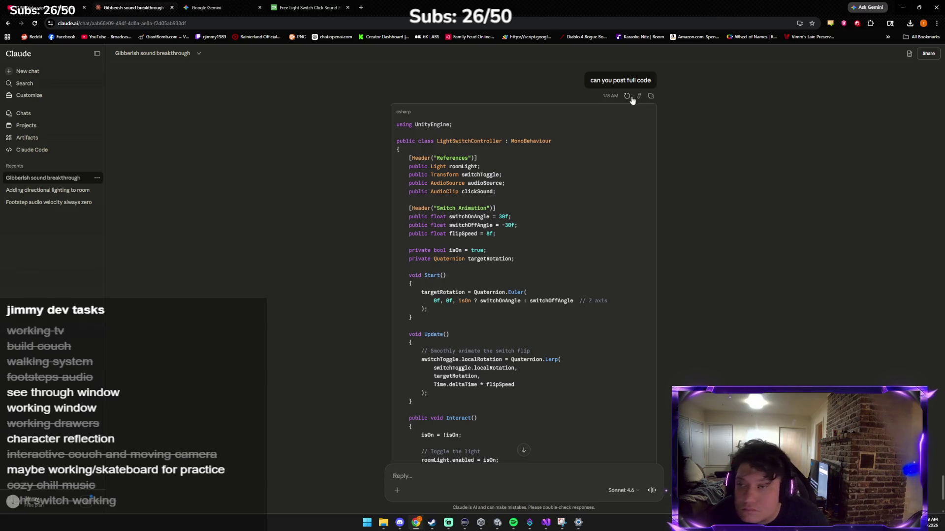
# Copy Claude's complete corrected LightSwitchController code.
pyautogui.click(647, 113)
pyautogui.scroll(-3, 563, 265)
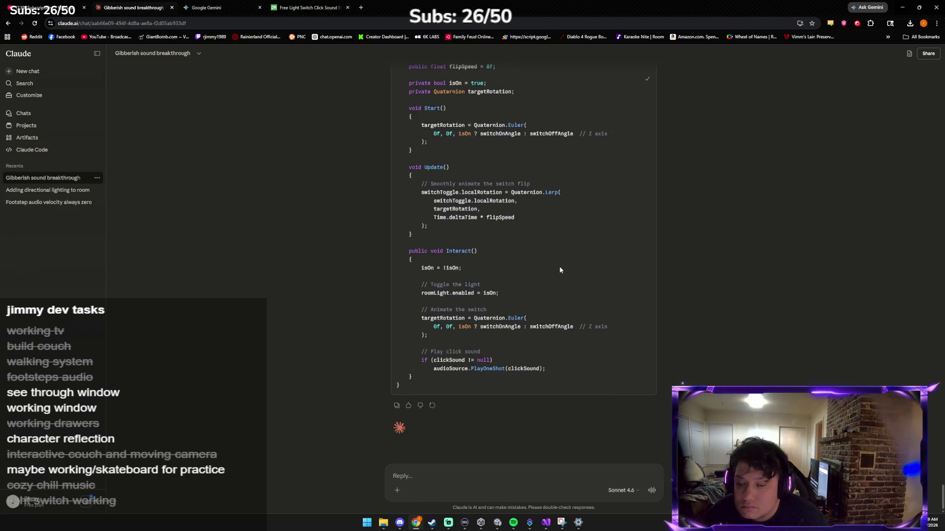
pyautogui.hotkey('alt', 'Tab')
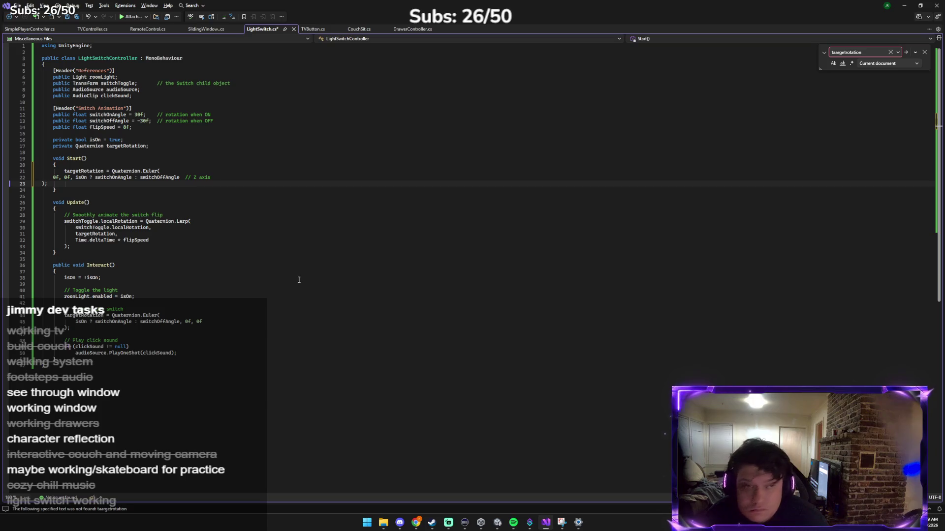
# Replace all of LightSwitch.cs with the full corrected Z-axis code and save it.
pyautogui.click(269, 252)
pyautogui.hotkey('ctrl', 'a')
pyautogui.hotkey('ctrl', 'v')
pyautogui.hotkey('ctrl', 's')
pyautogui.hotkey('ctrl', 'f')
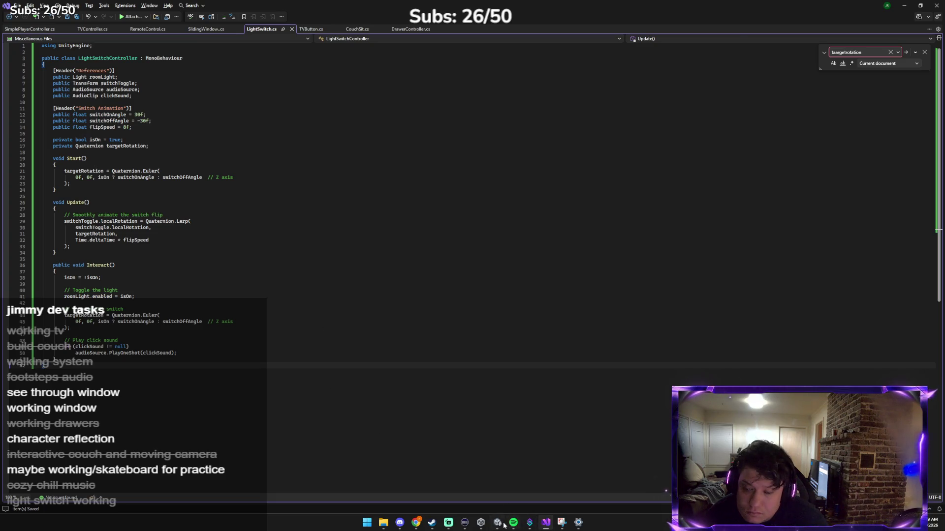
pyautogui.click(530, 522)
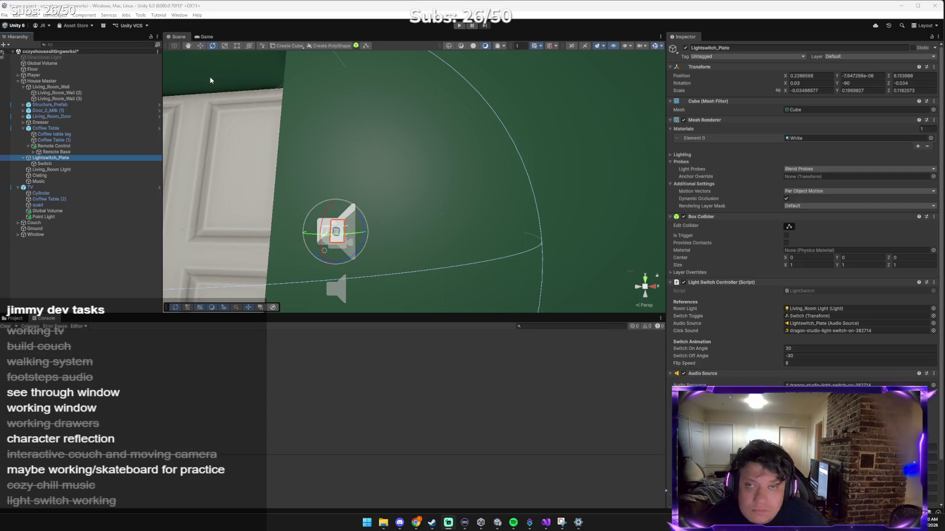
# Play-test the house: walk around, sit on and stand from the couch, approach the light switch.
pyautogui.click(465, 26)
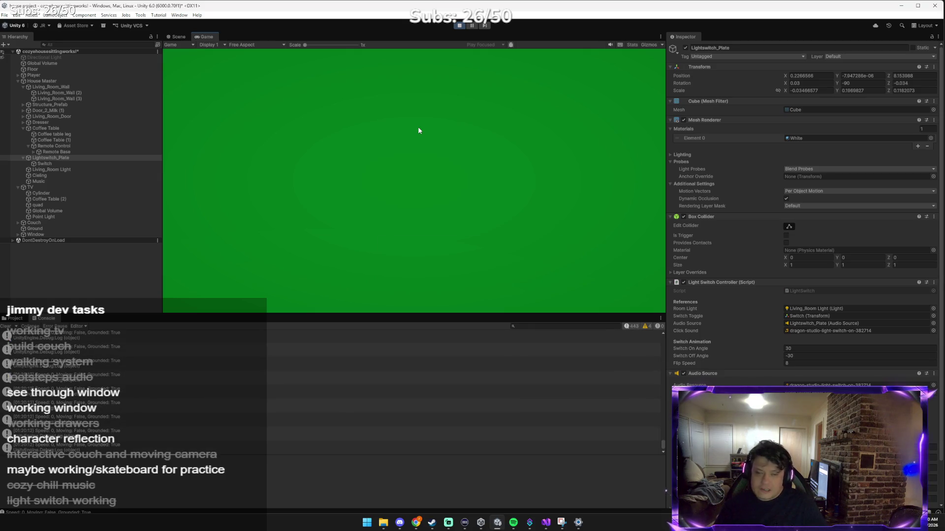
pyautogui.press('w')
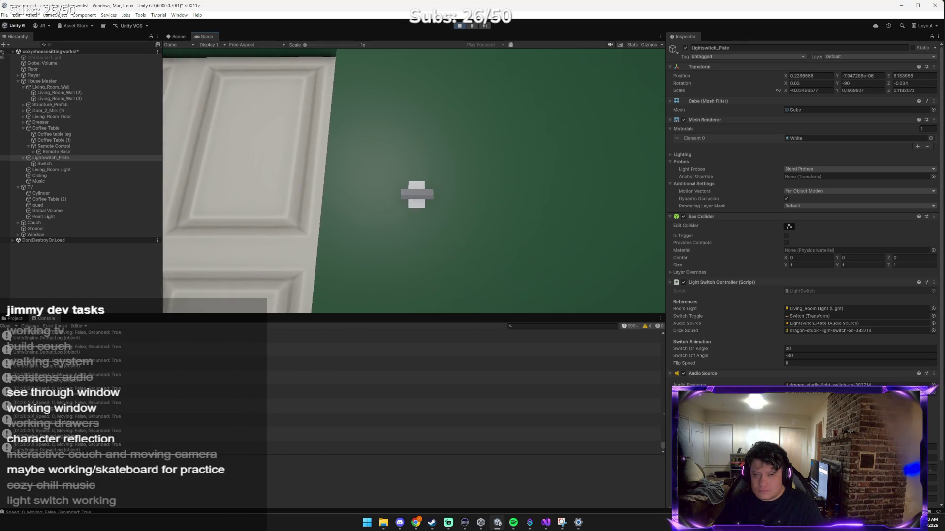
pyautogui.press('w')
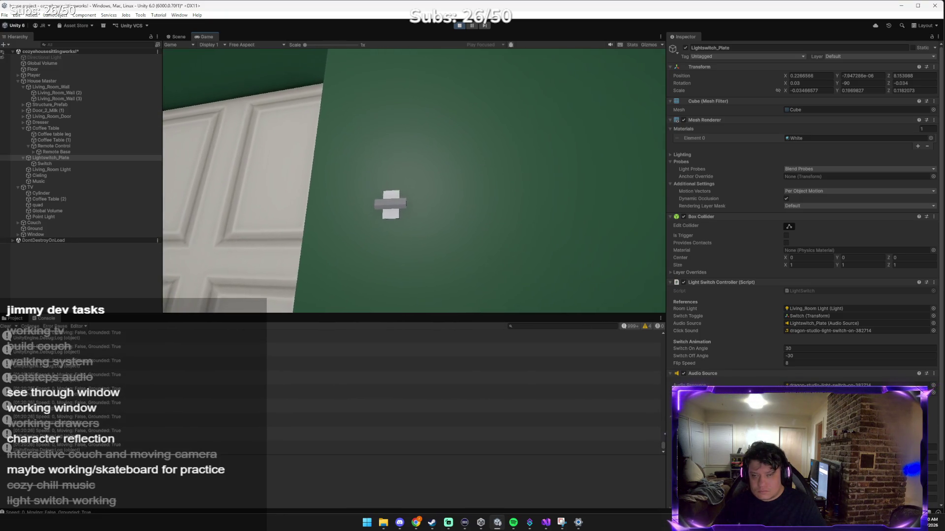
pyautogui.press('w')
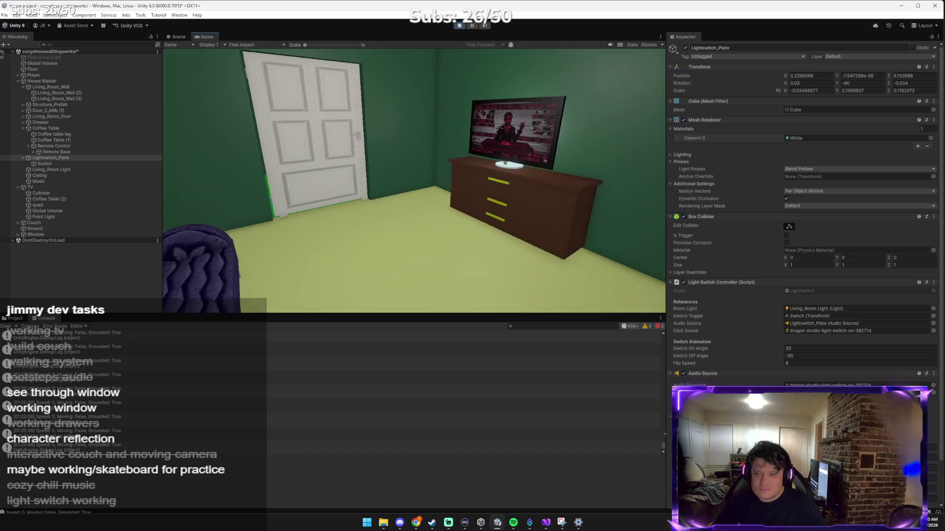
pyautogui.press('w')
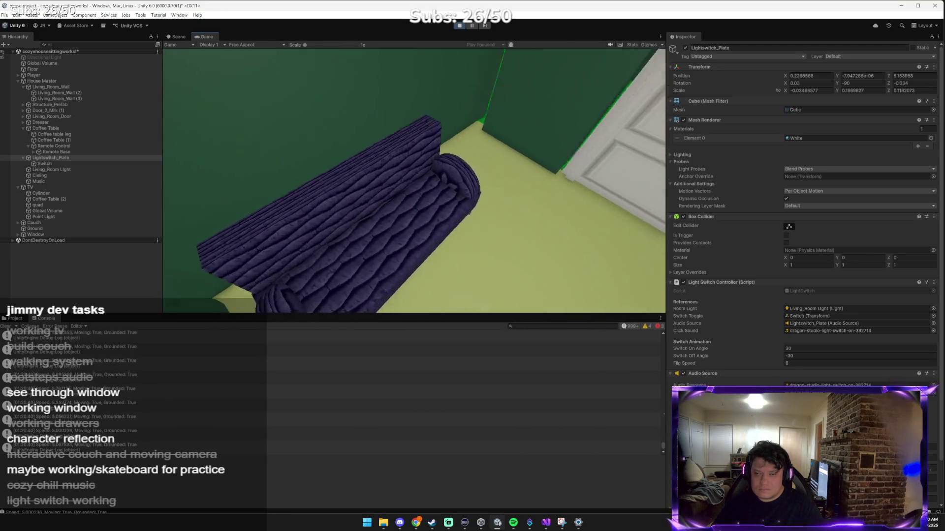
pyautogui.press('e')
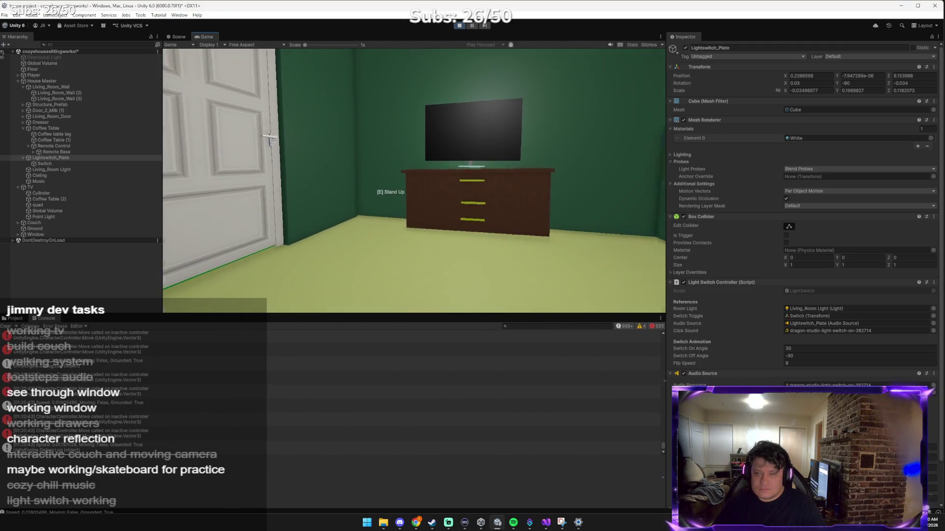
pyautogui.press('e')
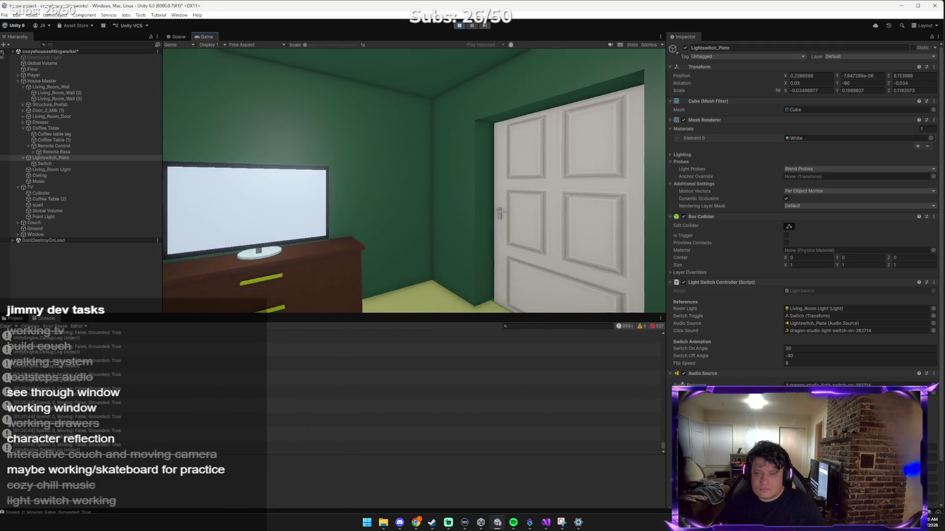
pyautogui.press('w')
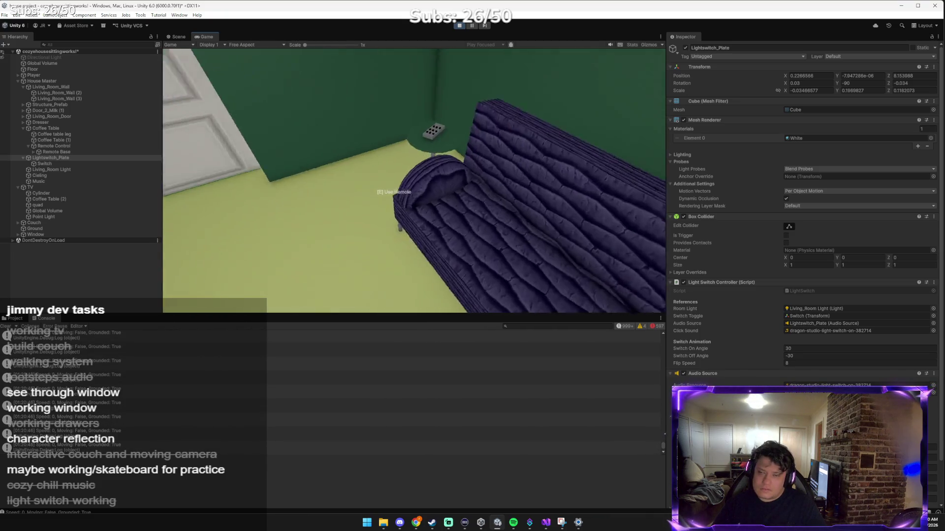
pyautogui.press('e')
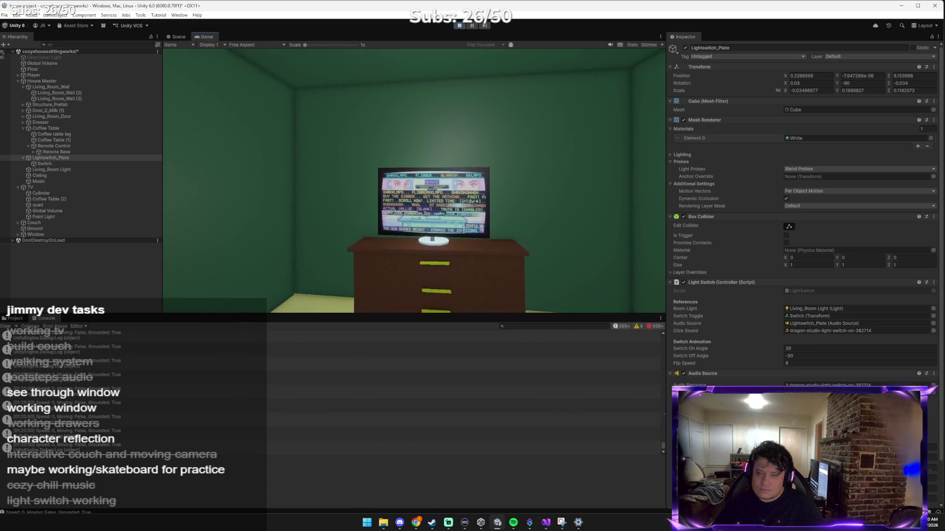
pyautogui.press('e')
pyautogui.press('e')
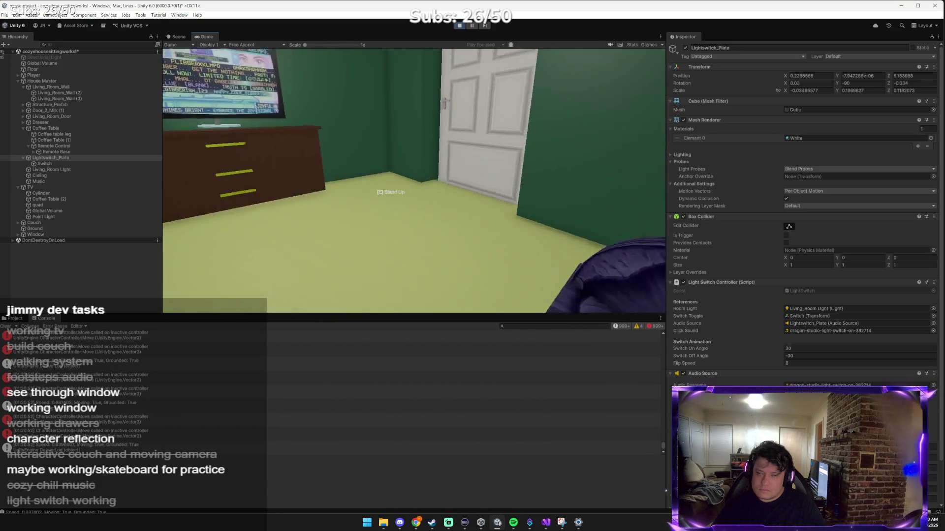
pyautogui.press('e')
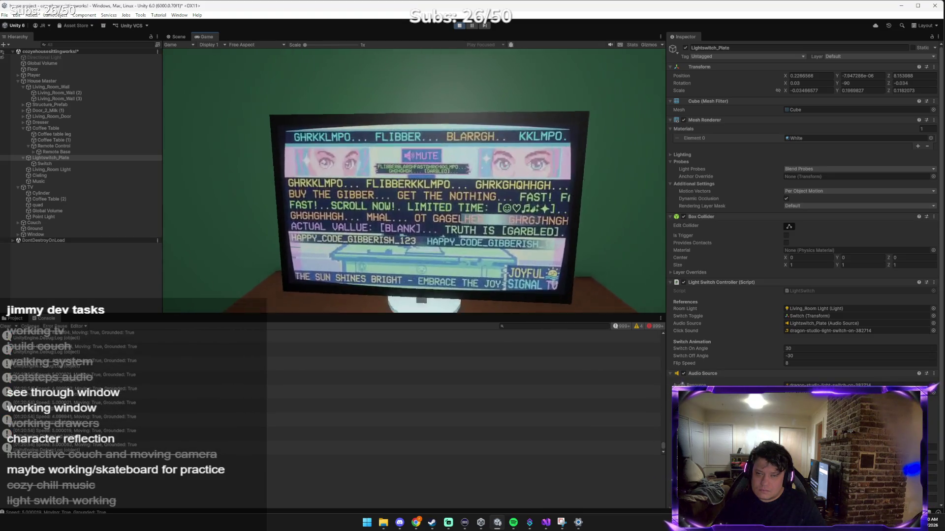
pyautogui.press('w')
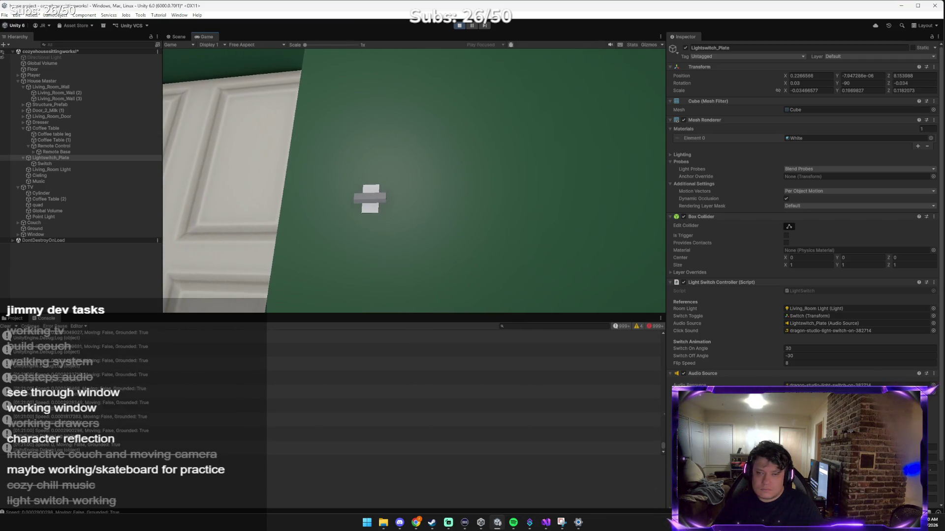
pyautogui.press('s')
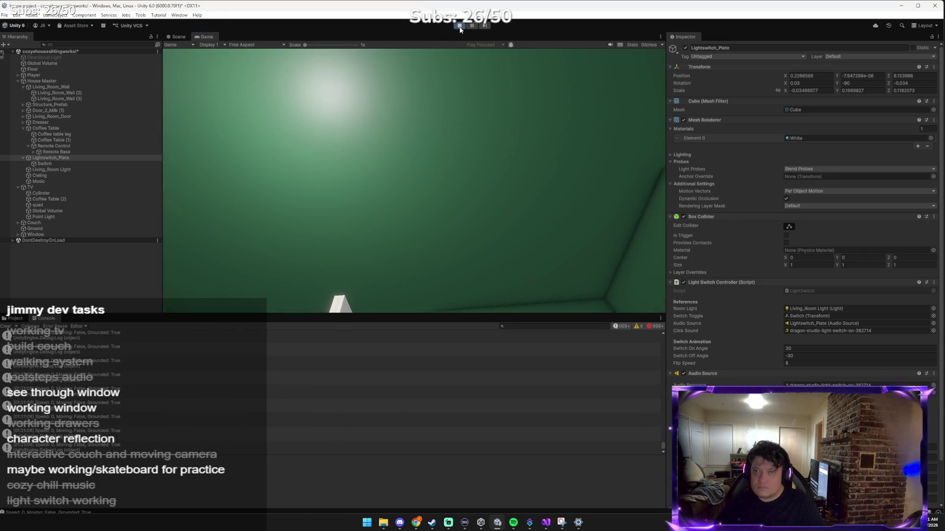
# Stop play mode and stretch the Lightswitch_Plate's Box Collider outward in depth.
pyautogui.click(459, 25)
pyautogui.hotkey('alt', 'Tab')
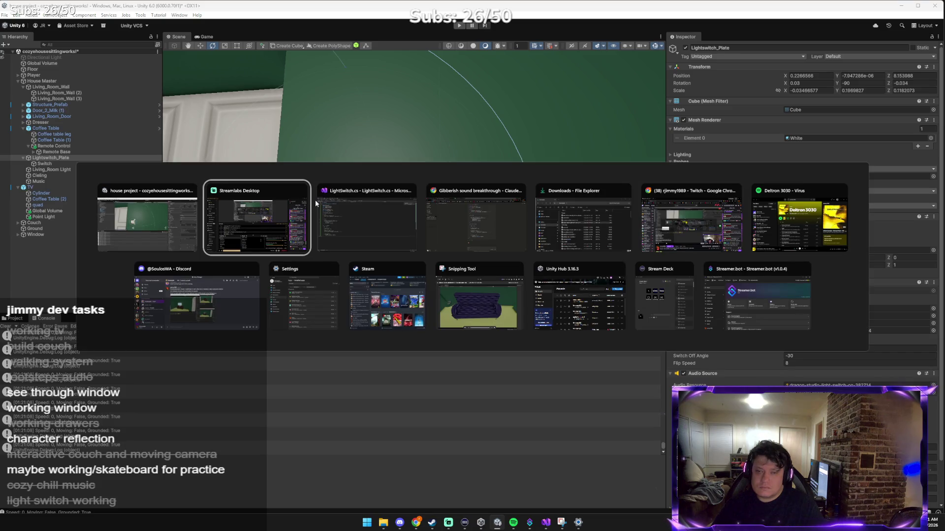
pyautogui.hotkey('alt', 'shift', 'Tab')
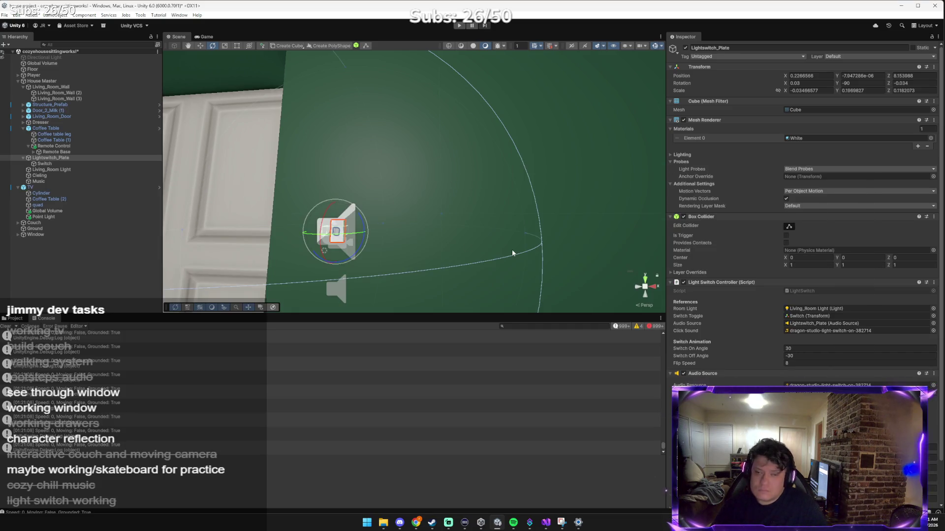
pyautogui.click(789, 227)
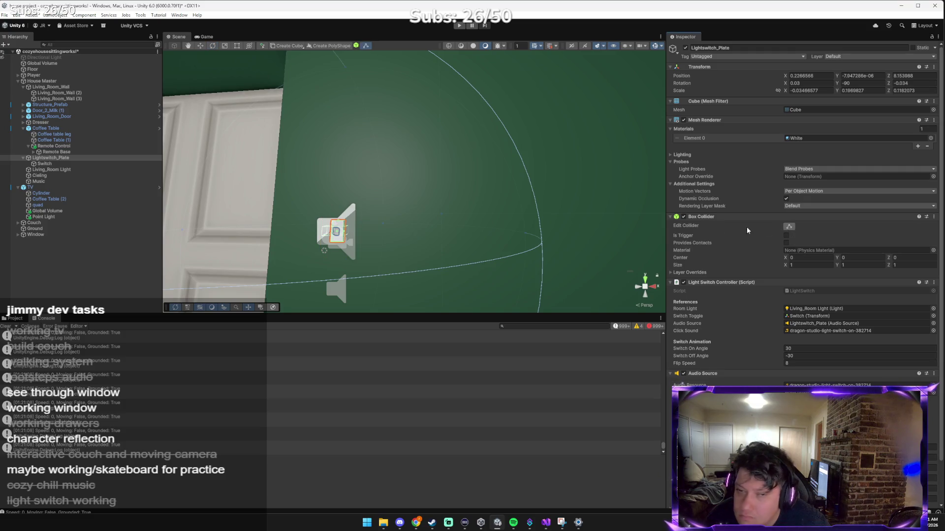
pyautogui.moveTo(346, 231)
pyautogui.mouseDown()
pyautogui.moveTo(445, 245)
pyautogui.moveTo(403, 241)
pyautogui.moveTo(397, 225)
pyautogui.moveTo(415, 191)
pyautogui.mouseUp()
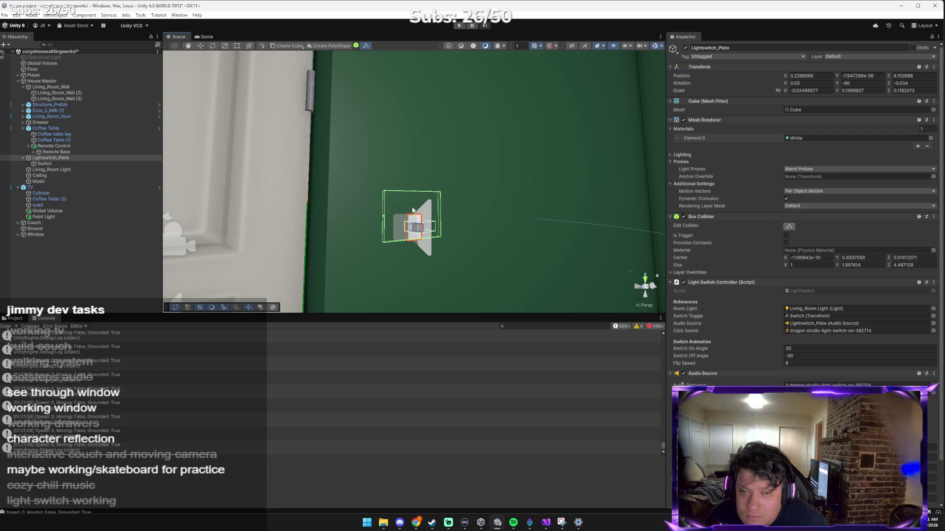
# Extend the plate's collider downward to make it taller.
pyautogui.moveTo(413, 240); pyautogui.dragTo(430, 290)
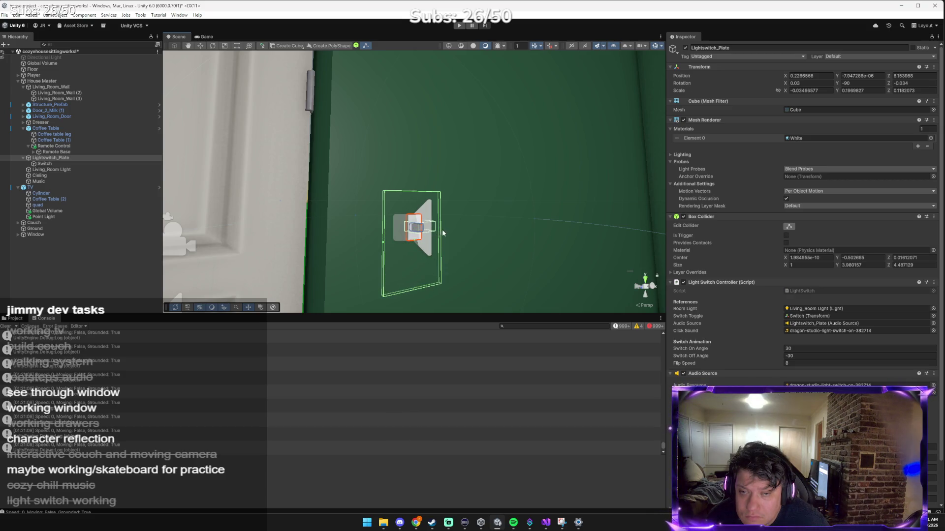
pyautogui.click(444, 230)
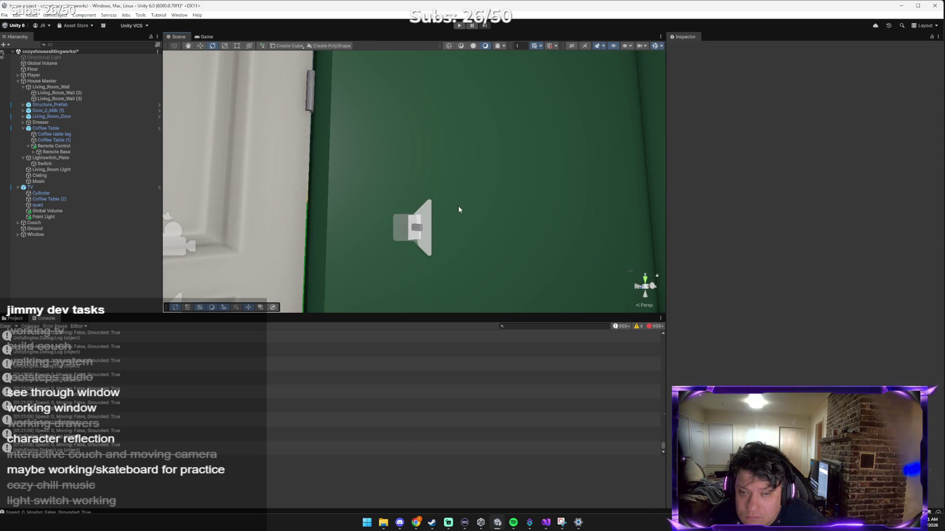
pyautogui.moveTo(460, 162)
pyautogui.mouseDown()
pyautogui.moveTo(399, 187)
pyautogui.moveTo(382, 164)
pyautogui.mouseUp()
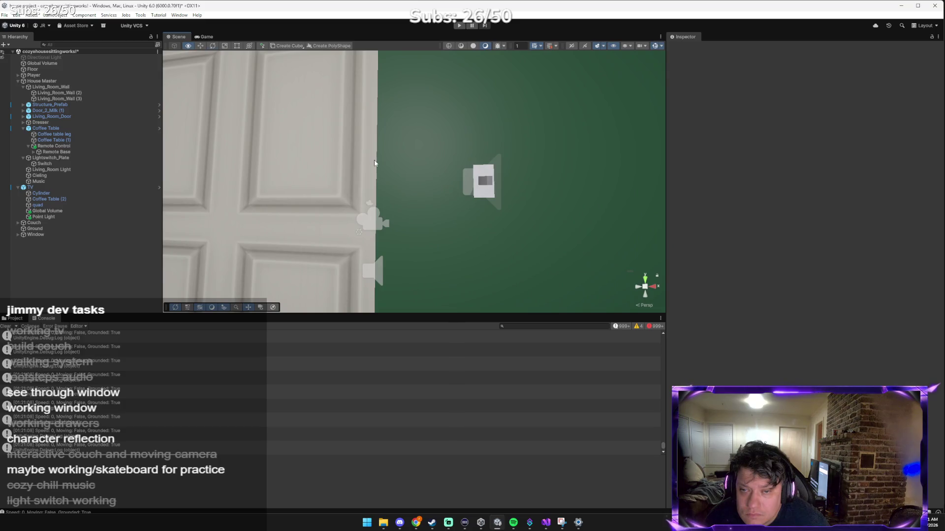
# Rotate the Switch toggle on the plate and straighten its tilt.
pyautogui.click(490, 184)
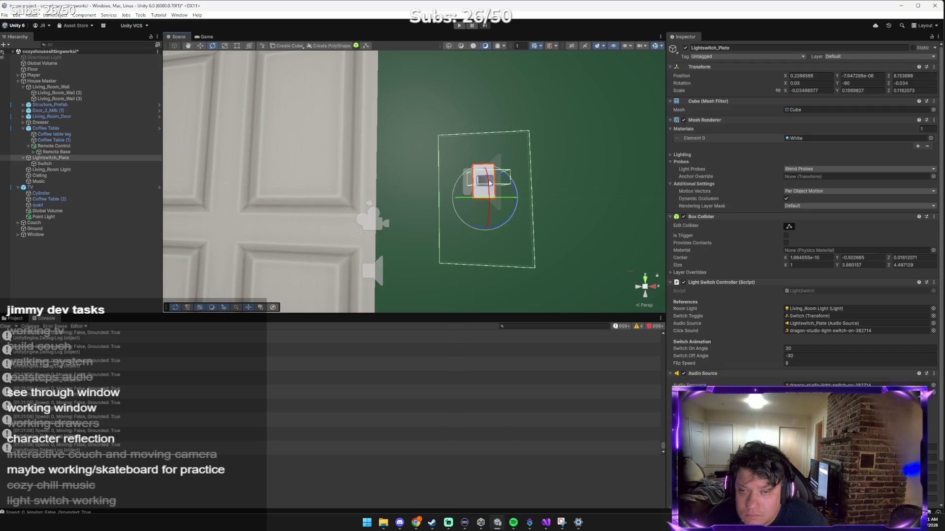
pyautogui.click(91, 164)
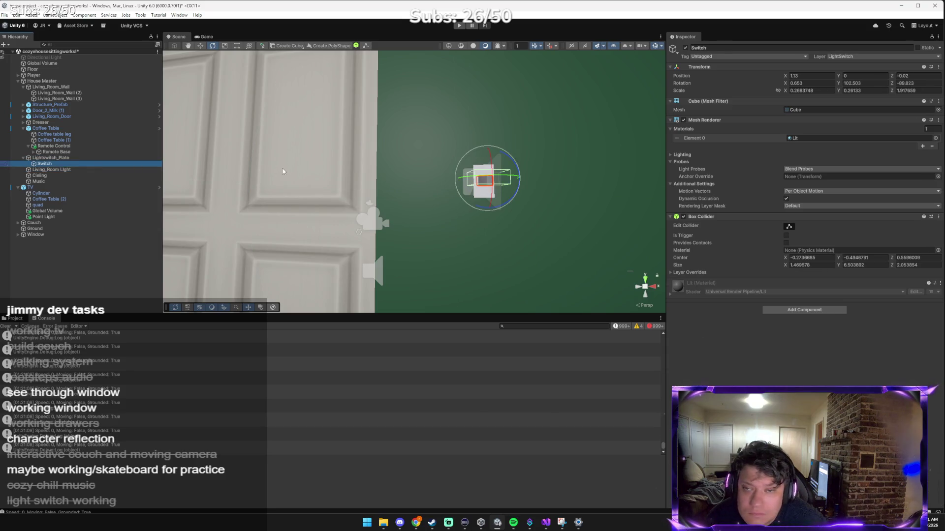
pyautogui.moveTo(509, 160)
pyautogui.mouseDown()
pyautogui.moveTo(442, 156)
pyautogui.moveTo(388, 175)
pyautogui.moveTo(399, 173)
pyautogui.mouseUp()
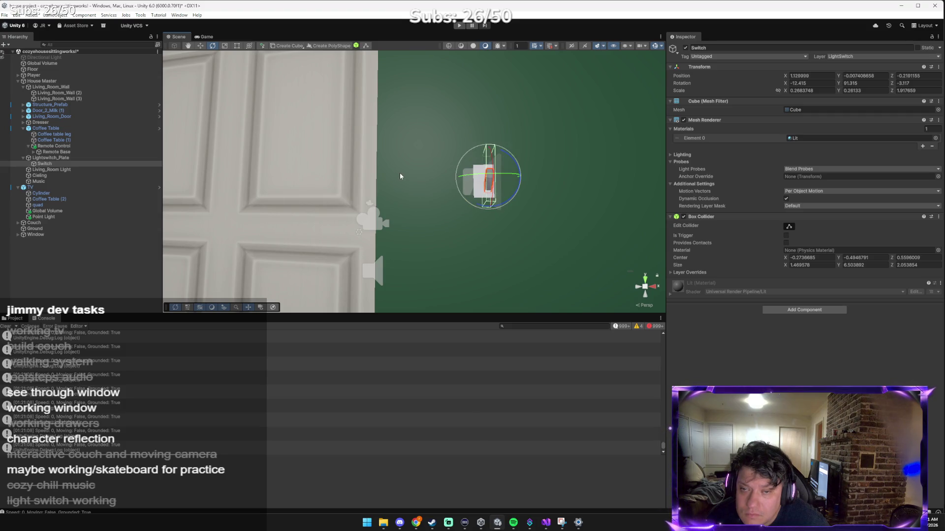
pyautogui.moveTo(494, 163); pyautogui.dragTo(490, 174)
pyautogui.click(335, 149)
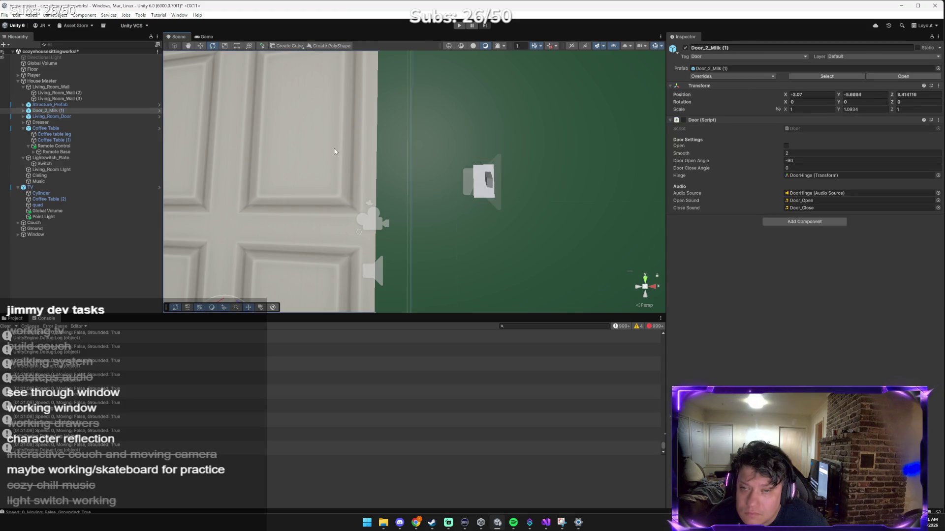
pyautogui.click(491, 185)
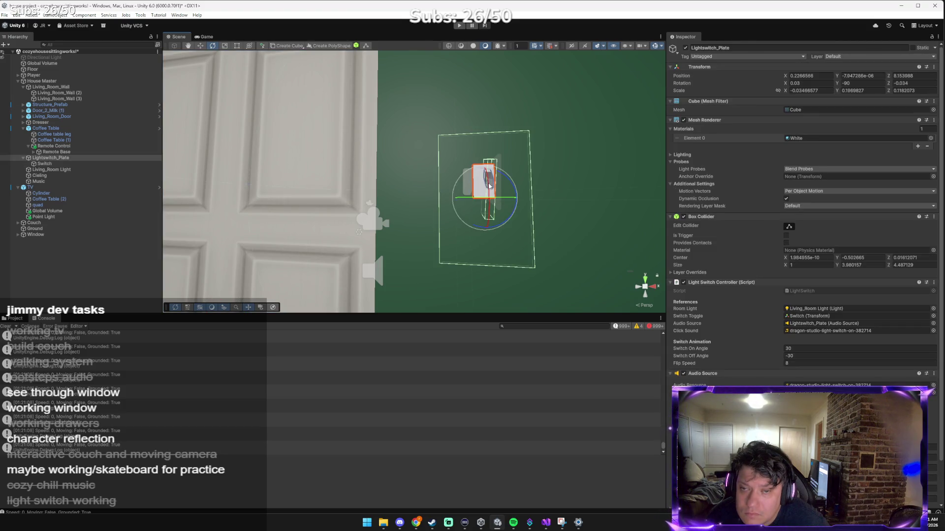
pyautogui.click(78, 164)
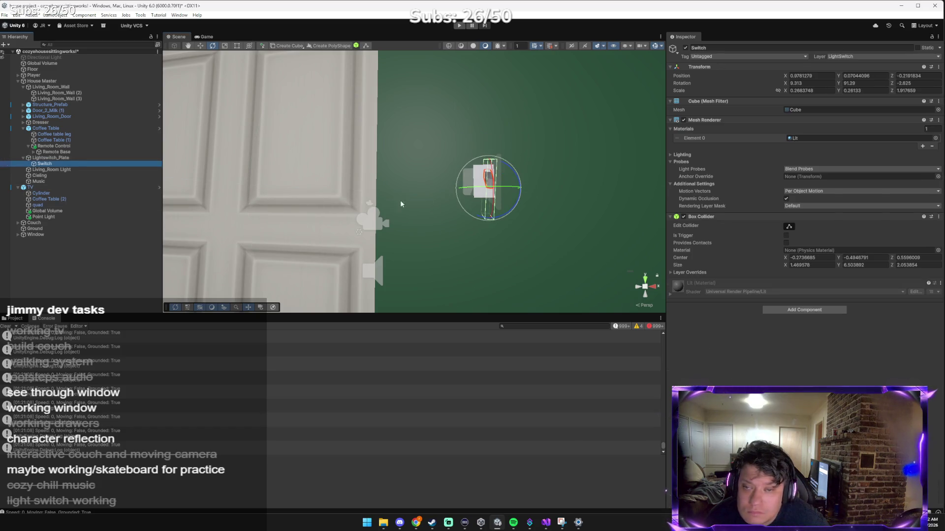
pyautogui.moveTo(482, 211)
pyautogui.mouseDown()
pyautogui.moveTo(497, 197)
pyautogui.moveTo(489, 200)
pyautogui.mouseUp()
# Move the Switch toggle onto the plate at position 1.48, 0.06, 0.068 and start play mode.
pyautogui.press('w')
pyautogui.moveTo(487, 155); pyautogui.dragTo(486, 165)
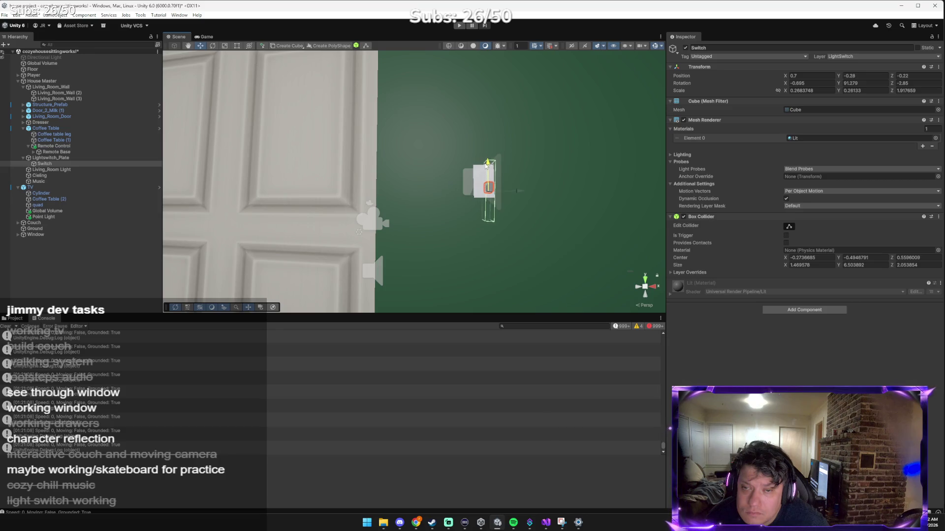
pyautogui.click(509, 188)
pyautogui.moveTo(484, 186); pyautogui.dragTo(541, 187)
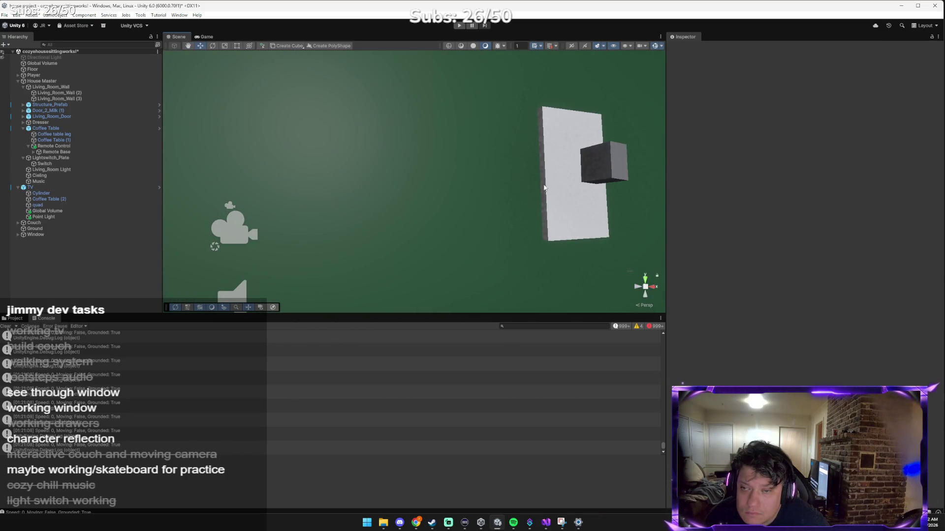
pyautogui.click(593, 183)
pyautogui.moveTo(639, 183)
pyautogui.mouseDown()
pyautogui.moveTo(574, 184)
pyautogui.moveTo(589, 193)
pyautogui.mouseUp()
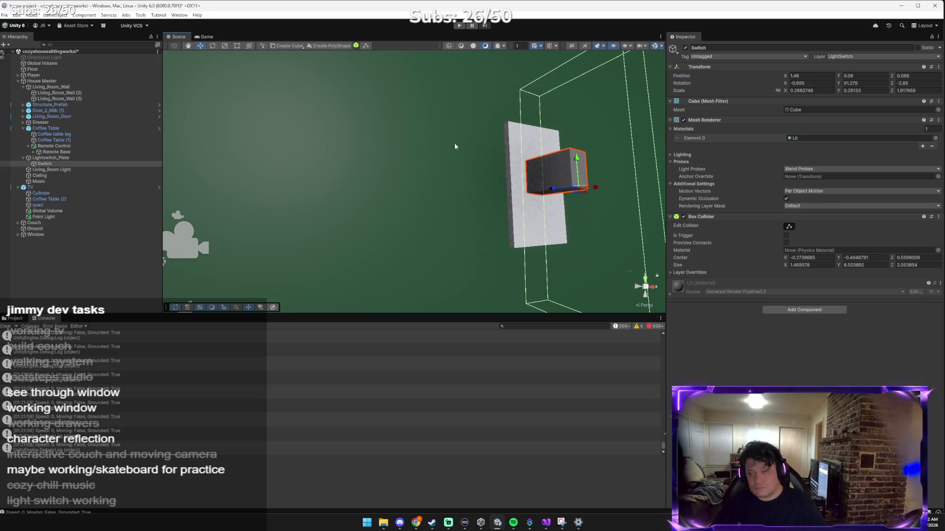
pyautogui.click(459, 25)
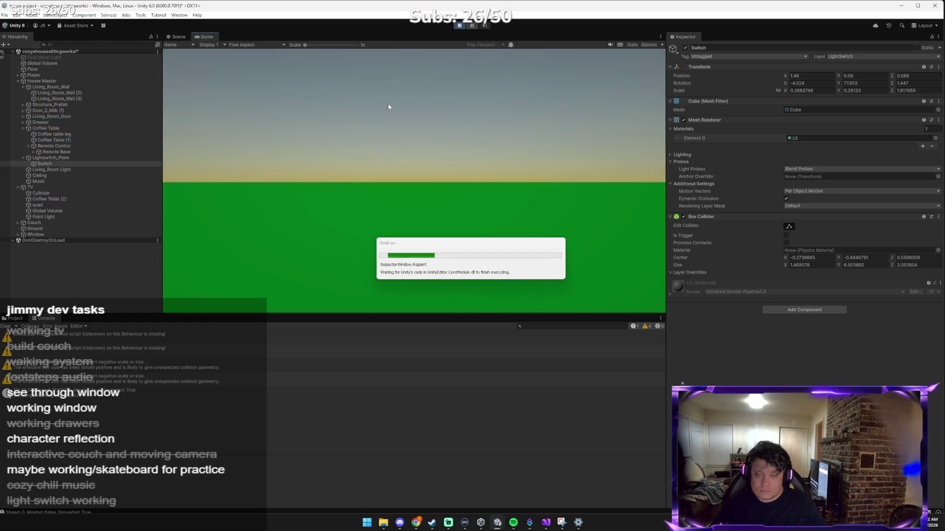
# Walk to the door switch and flip it four times, its Z rotation ending at 30.
pyautogui.press('w')
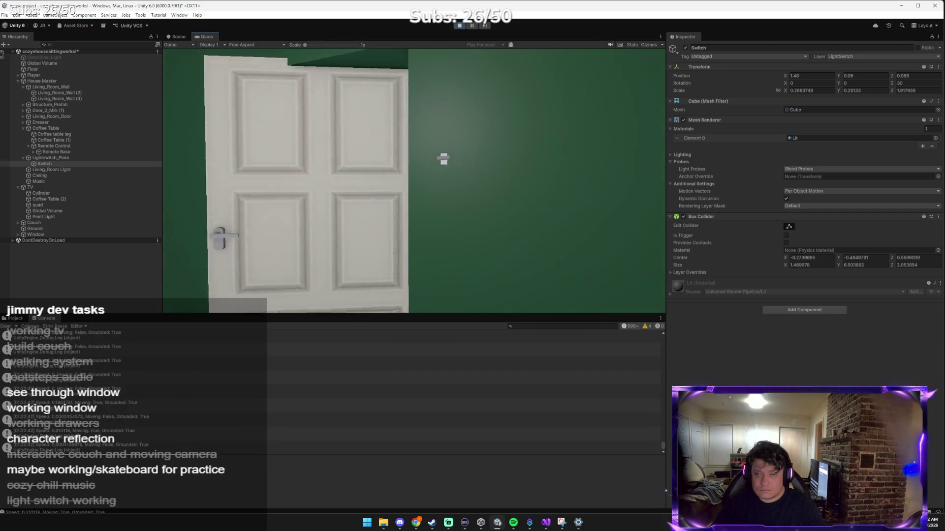
pyautogui.press('a')
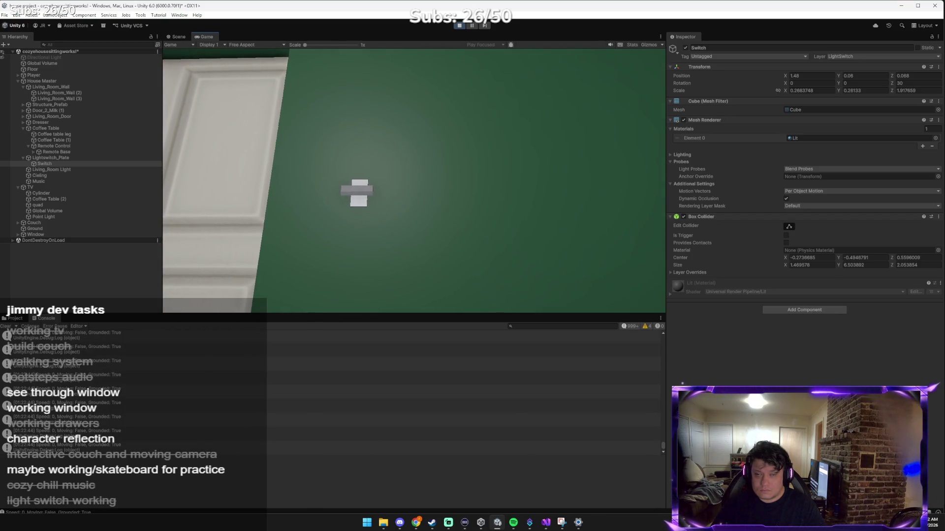
pyautogui.press('e')
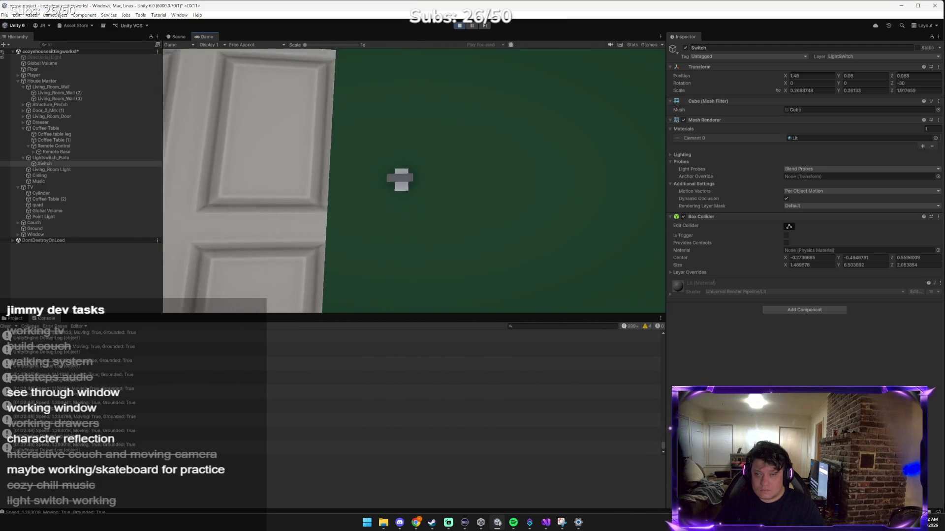
pyautogui.press('e')
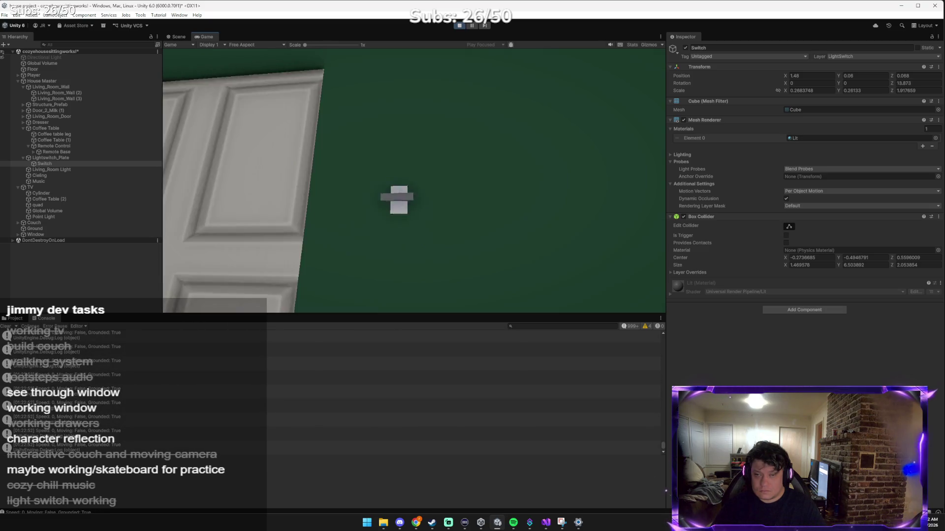
pyautogui.press('e')
pyautogui.press('e')
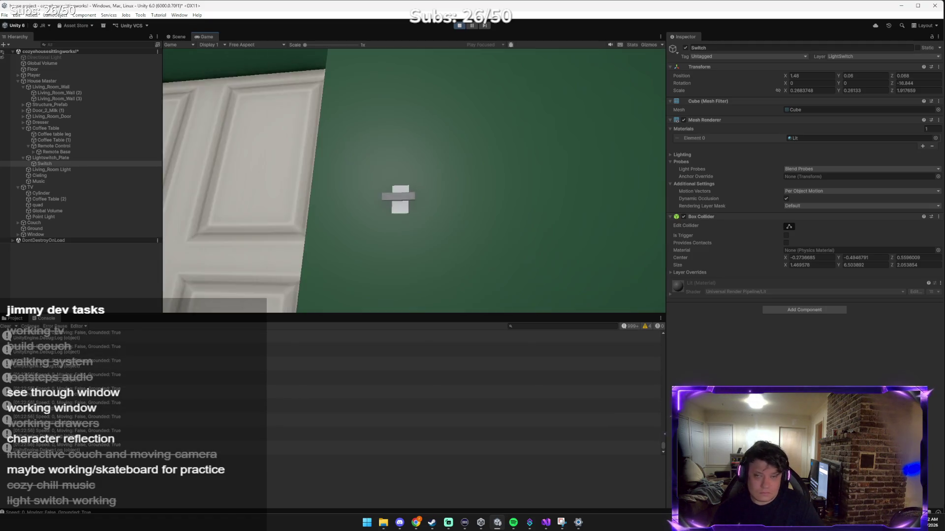
pyautogui.press('e')
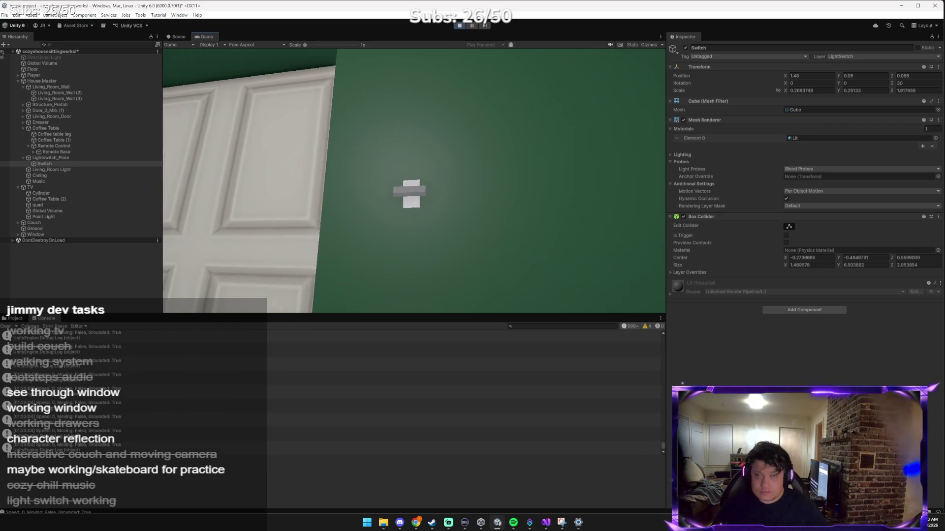
pyautogui.hotkey('alt', 'Tab')
pyautogui.press('Tab')
pyautogui.press('Tab')
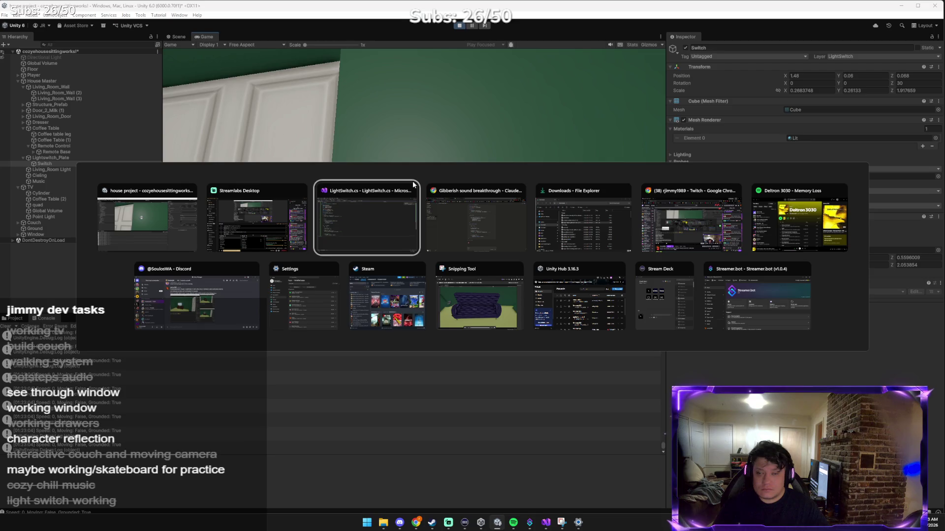
# Send Claude the game screenshot asking why the light switch won't rotate correctly.
pyautogui.hotkey('ctrl', 'v')
pyautogui.write('o')
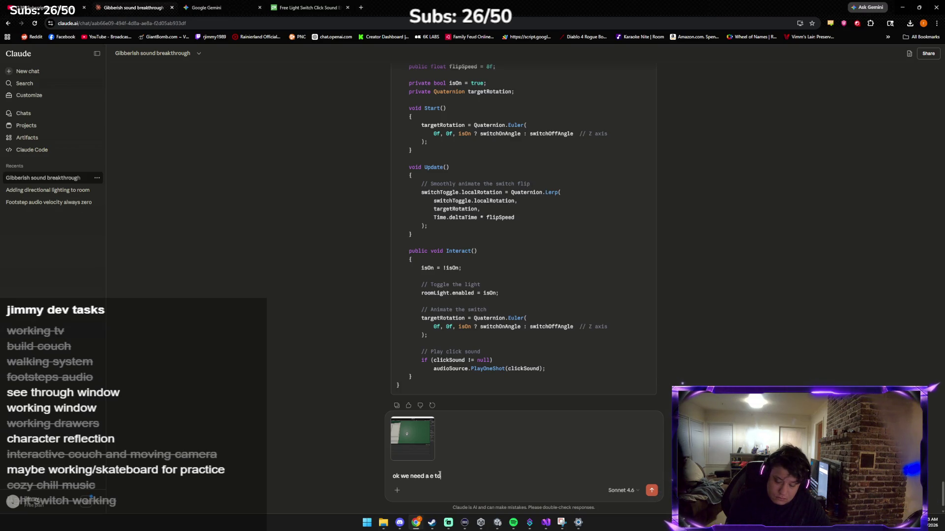
pyautogui.write('k clight siw')
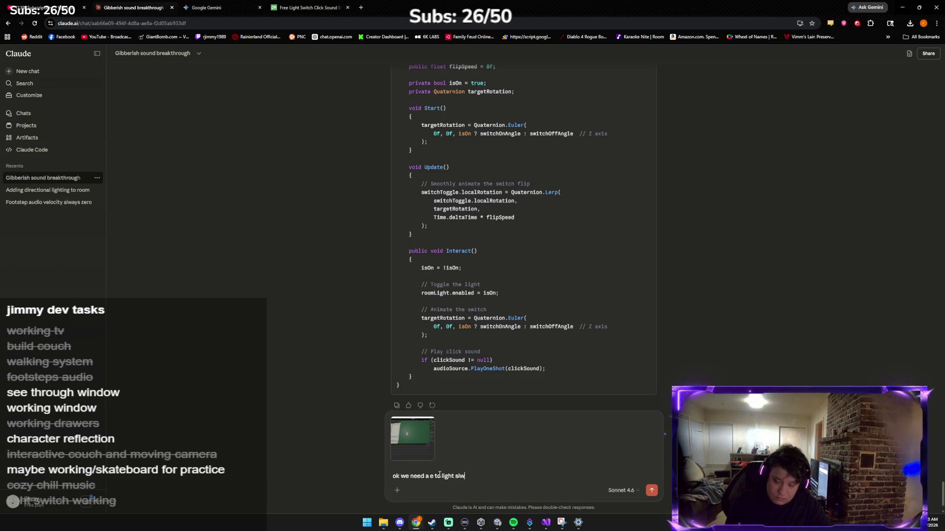
pyautogui.press('BackSpace')
pyautogui.press('BackSpace')
pyautogui.write('witch')
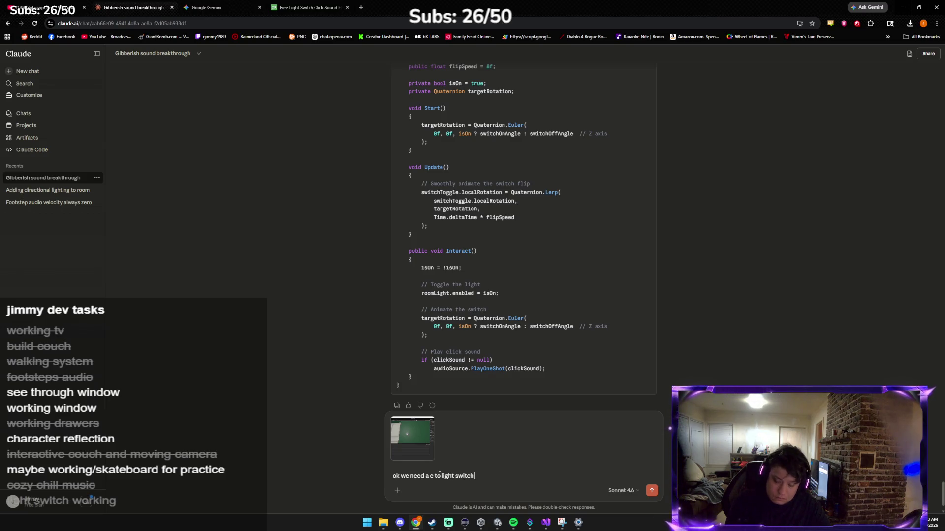
pyautogui.write('wont')
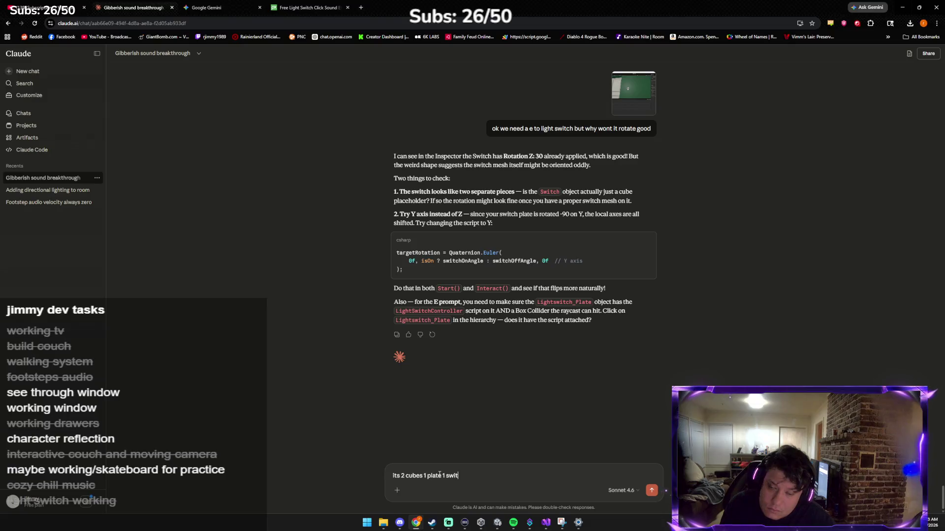
pyautogui.press('Return')
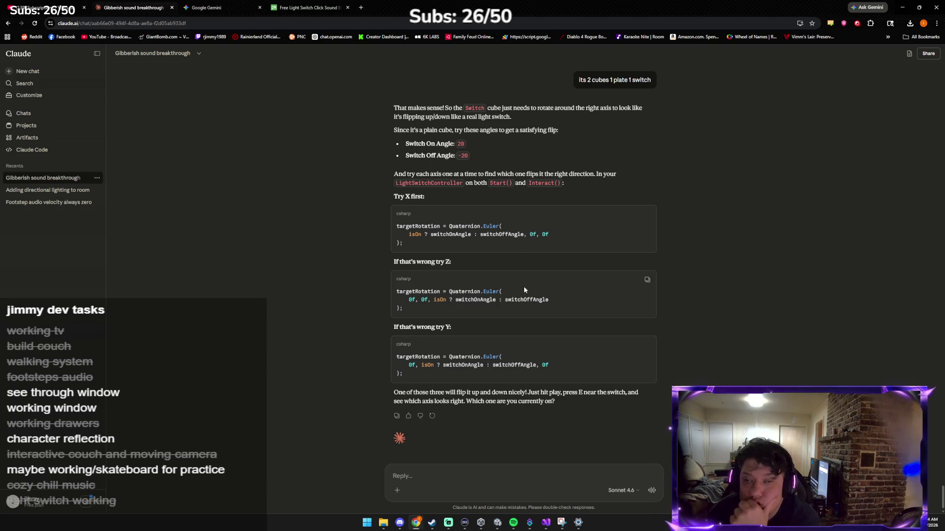
pyautogui.click(497, 523)
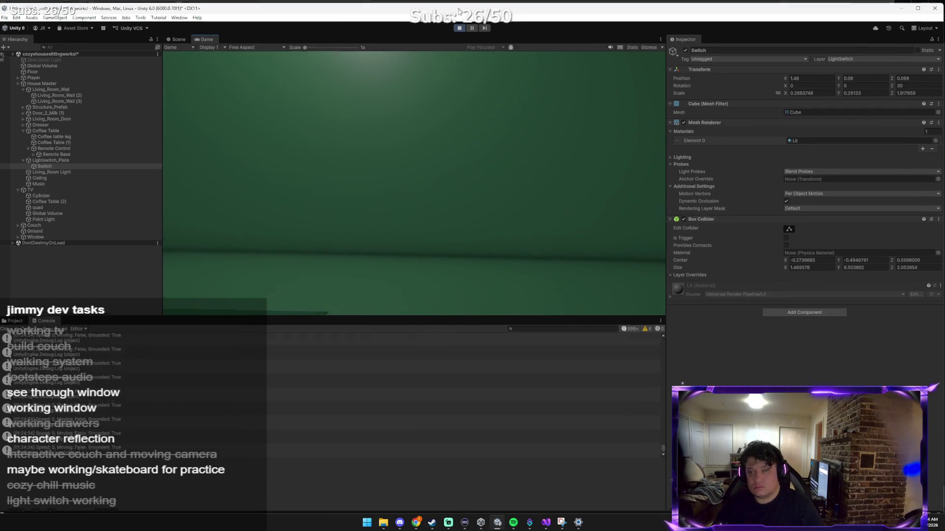
# Stop play mode and set Lightswitch_Plate's Switch On Angle to 20 and Off Angle to -20.
pyautogui.click(459, 28)
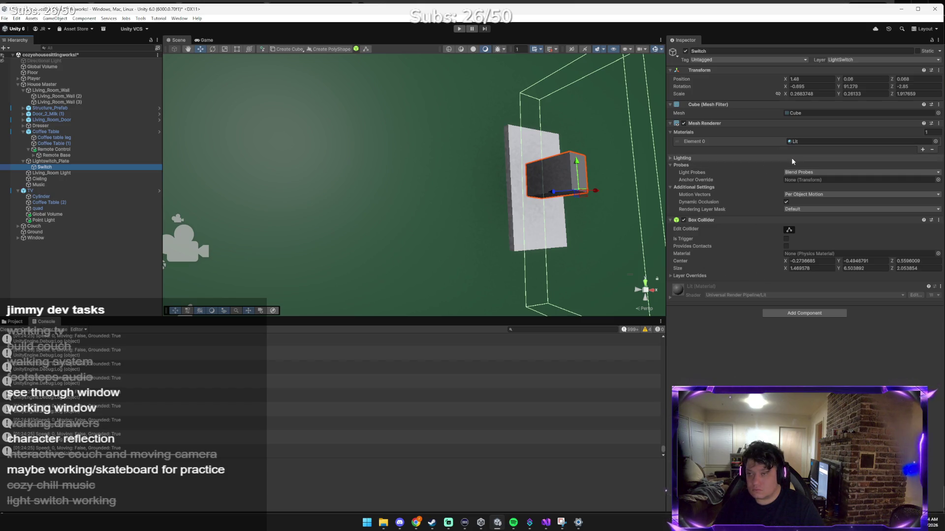
pyautogui.click(84, 161)
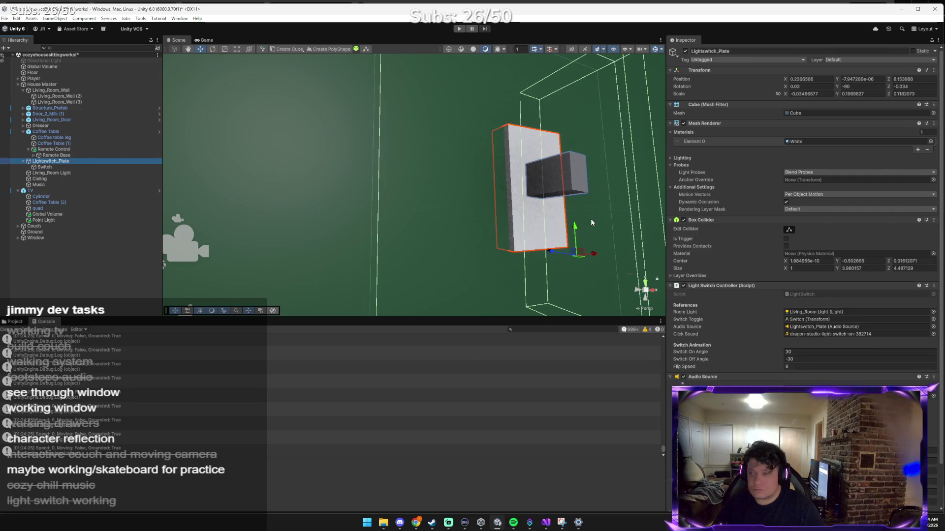
pyautogui.click(811, 350)
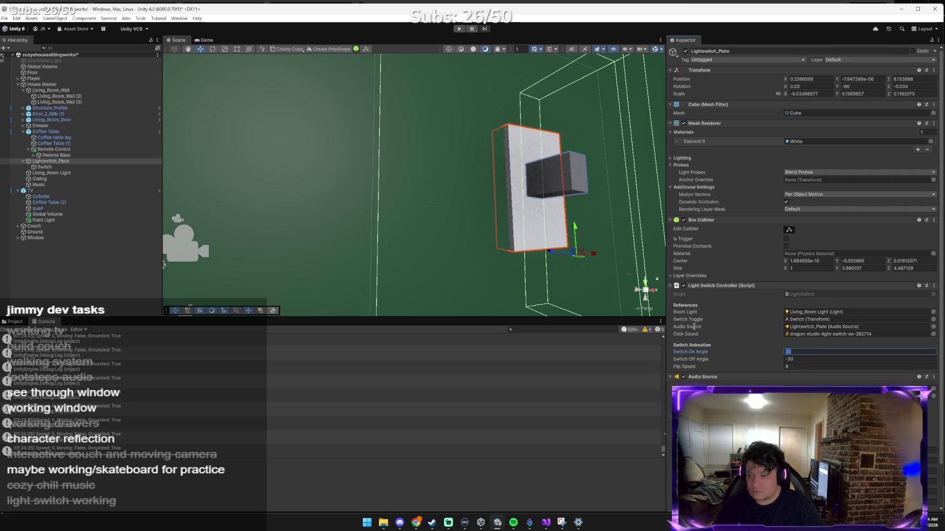
pyautogui.write('20')
pyautogui.press('Tab')
pyautogui.write('-20')
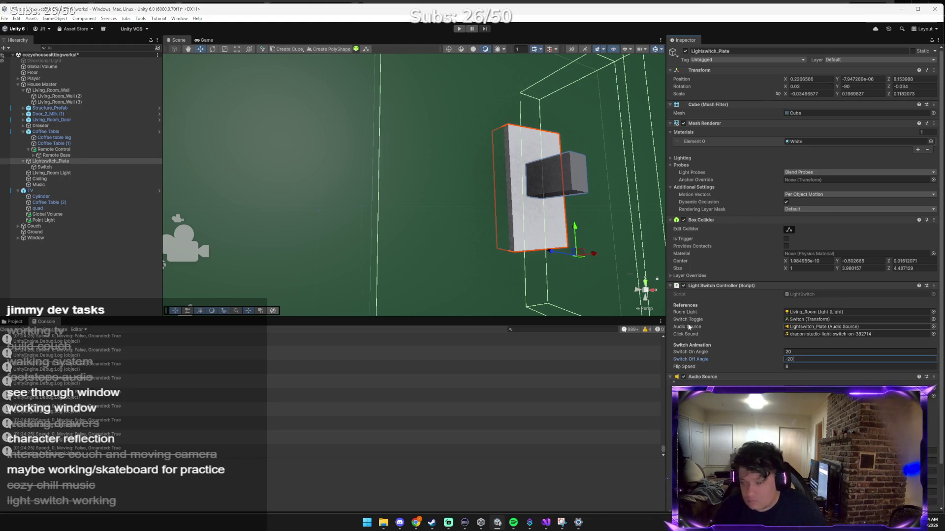
# Copy Claude's X-axis rotation code and return to LightSwitch.cs.
pyautogui.hotkey('alt', 'Tab')
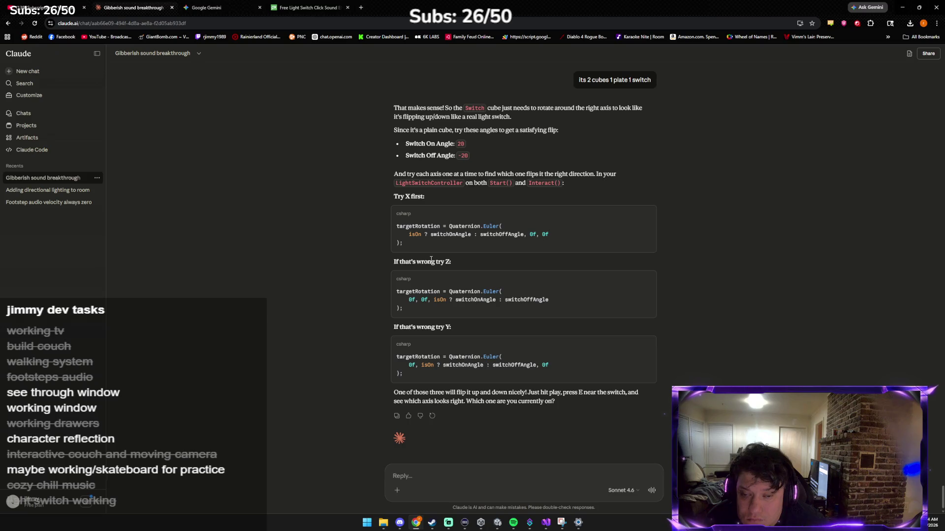
pyautogui.click(648, 214)
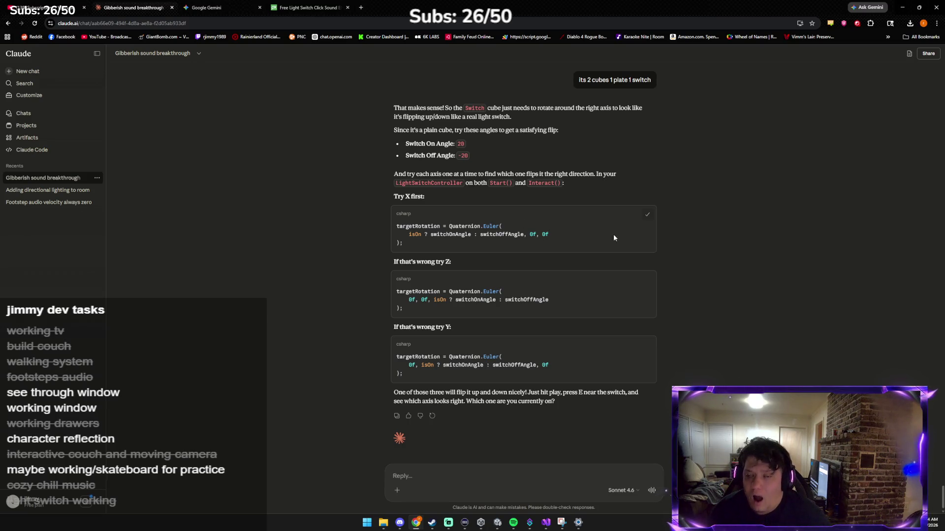
pyautogui.hotkey('alt', 'Tab')
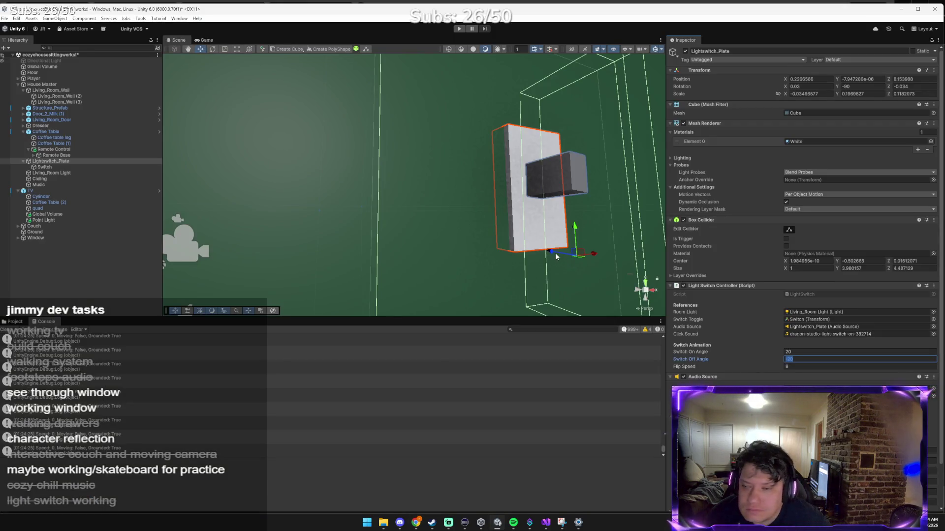
pyautogui.hotkey('alt', 'Tab')
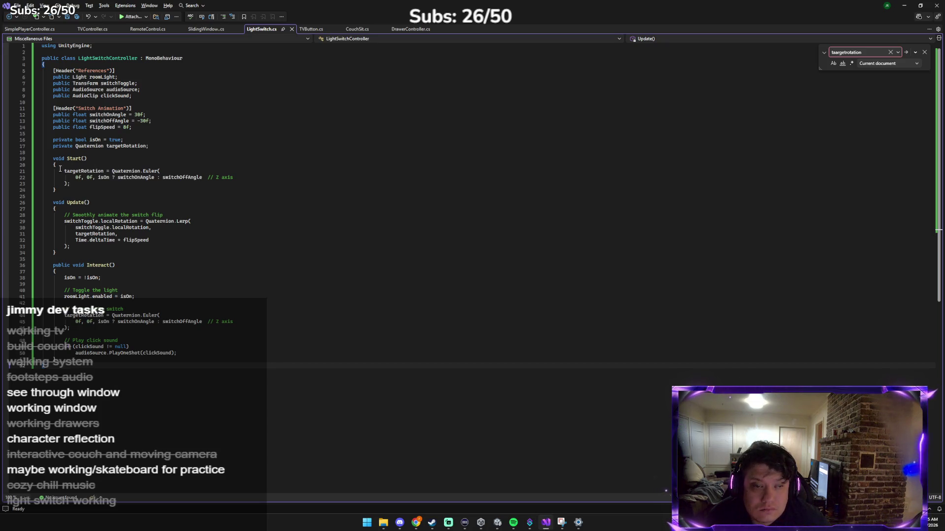
# Select the Z-axis targetRotation lines 21–22 in Start() of LightSwitch.cs.
pyautogui.moveTo(64, 172)
pyautogui.mouseDown()
pyautogui.moveTo(263, 185)
pyautogui.moveTo(259, 178)
pyautogui.mouseUp()
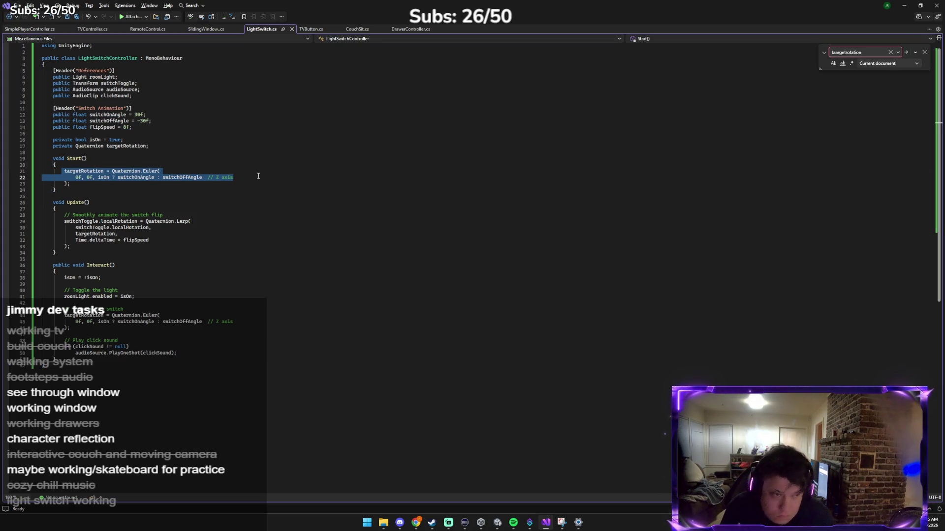
pyautogui.hotkey('alt', 'Tab')
pyautogui.hotkey('alt', 'Tab')
pyautogui.hotkey('alt', 'Tab')
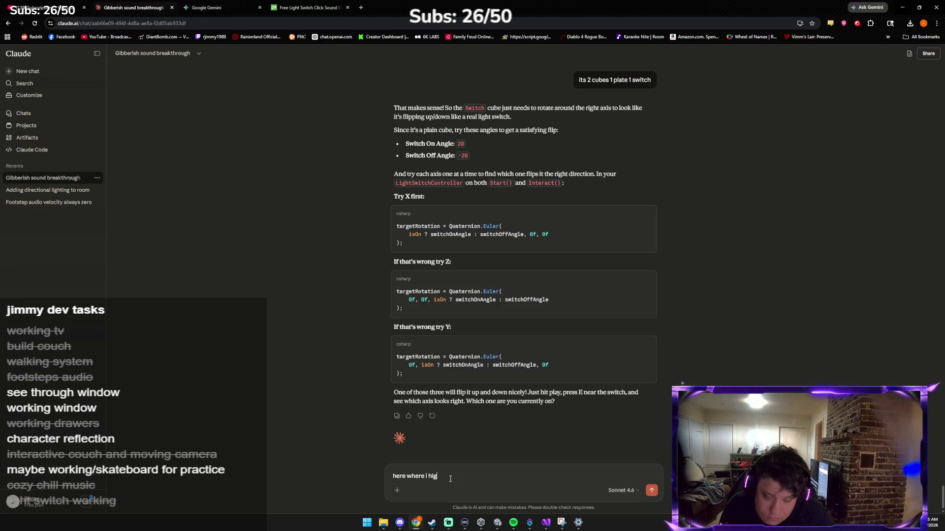
# Send Claude the message 'here where i highlighted' to point at the marked code.
pyautogui.write('hlighted')
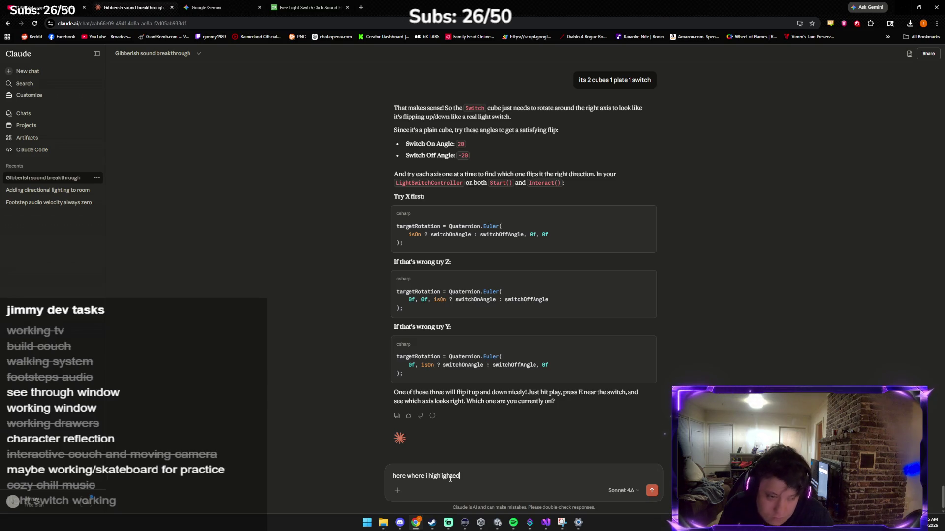
pyautogui.press('Return')
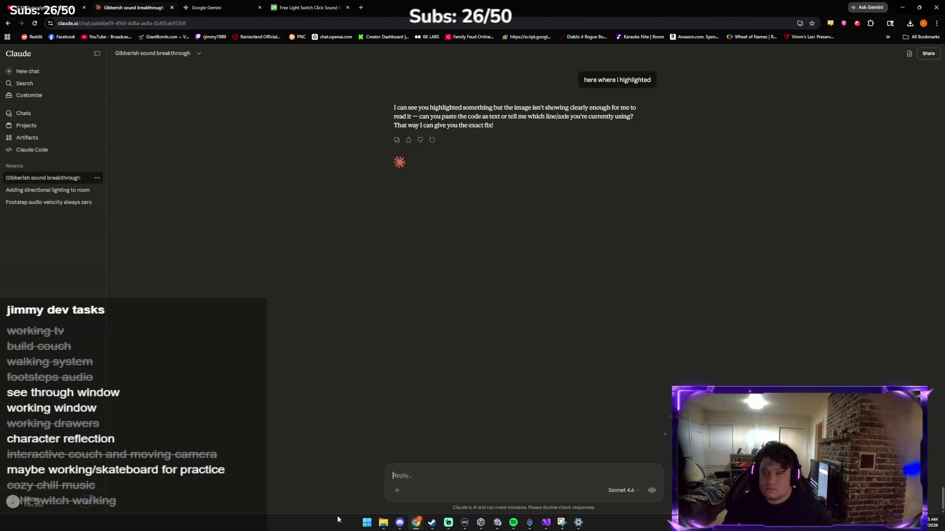
pyautogui.hotkey('alt', 'Tab')
pyautogui.hotkey('alt', 'Tab')
pyautogui.hotkey('alt', 'Tab')
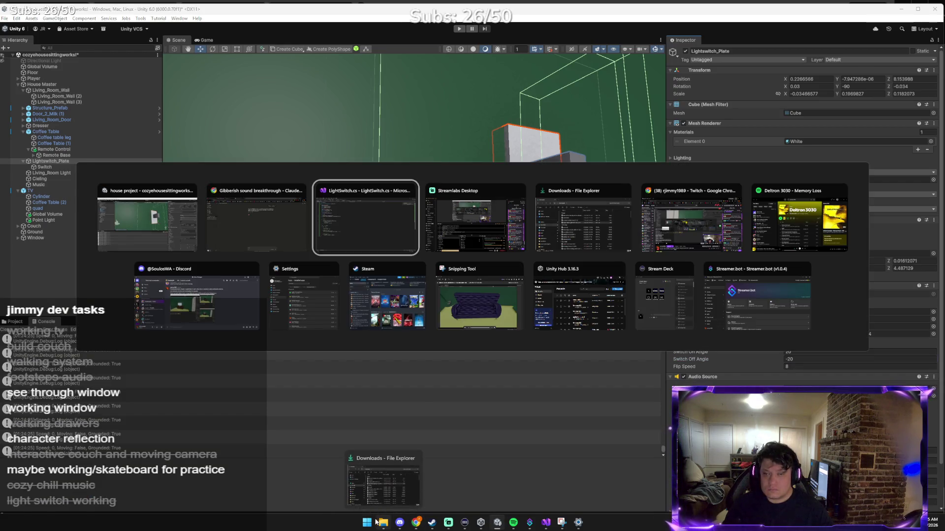
# Copy the targetRotation statement from Start() in LightSwitch.cs for the Claude chat.
pyautogui.rightClick(132, 176)
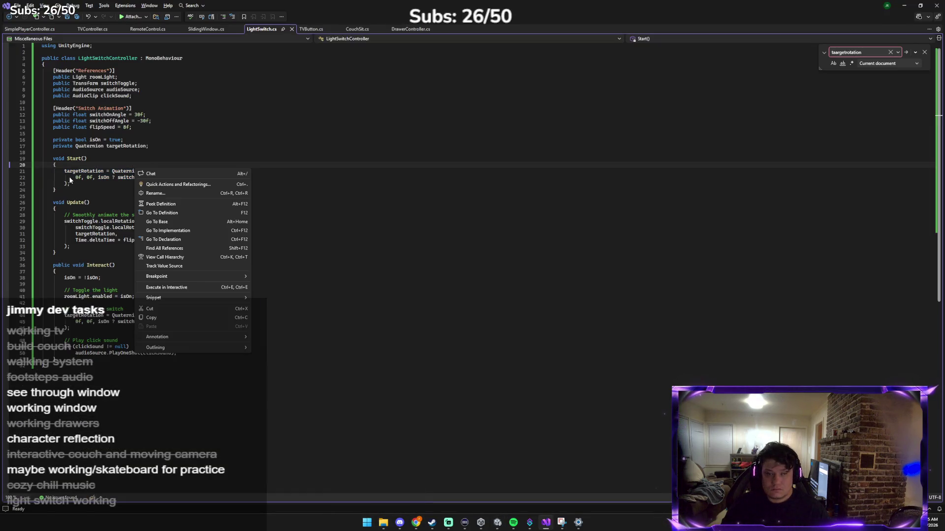
pyautogui.click(67, 173)
pyautogui.moveTo(65, 171); pyautogui.dragTo(190, 185)
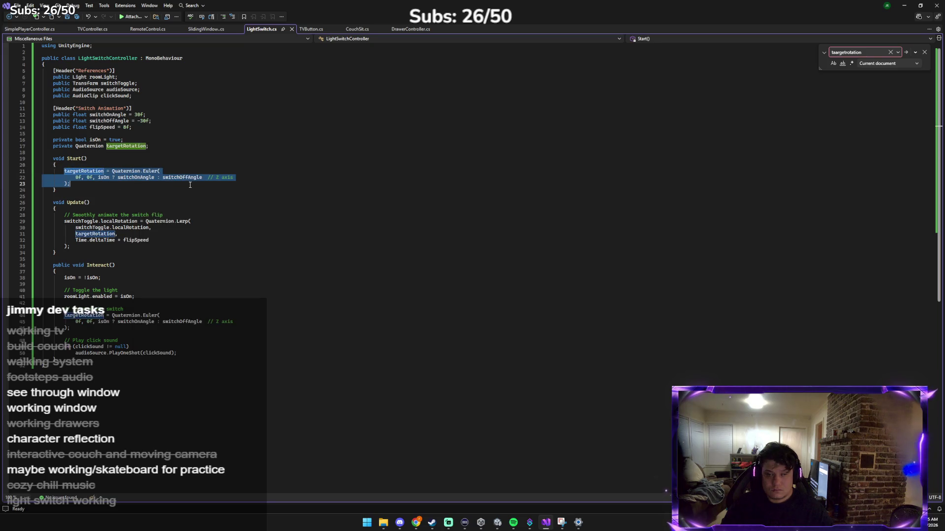
pyautogui.rightClick(147, 180)
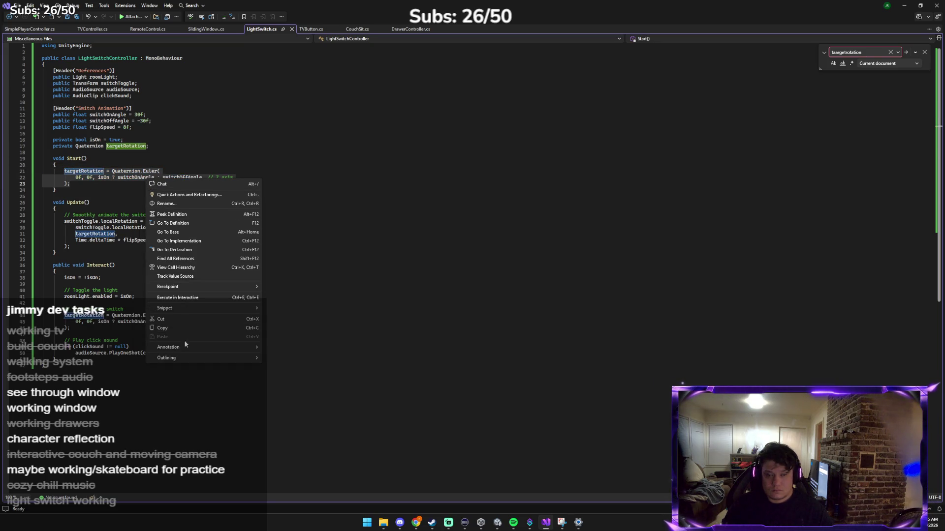
pyautogui.click(190, 329)
pyautogui.hotkey('alt', 'Tab')
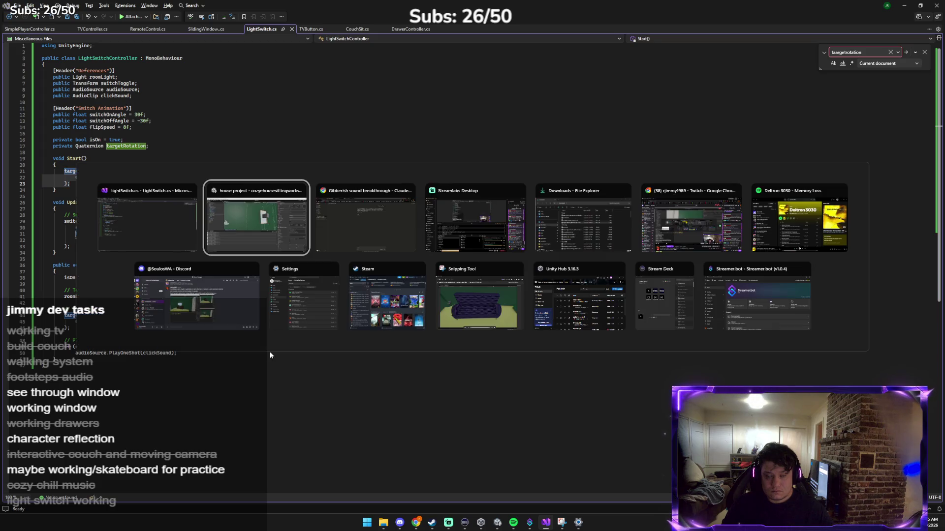
pyautogui.hotkey('alt', 'Tab')
pyautogui.hotkey('alt', 'Tab')
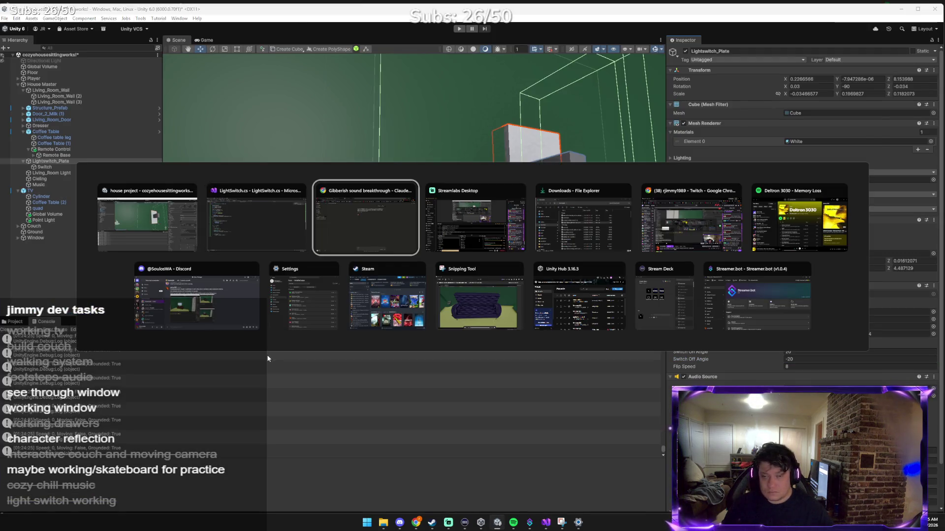
# Paste the targetRotation statement into Claude with 'over this' and send it.
pyautogui.hotkey('ctrl', 'v')
pyautogui.write('ov')
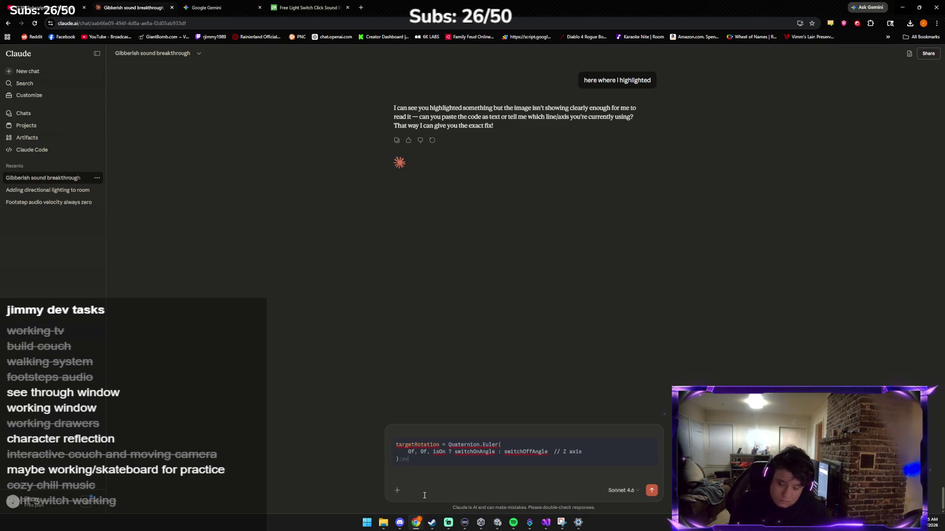
pyautogui.press('Return')
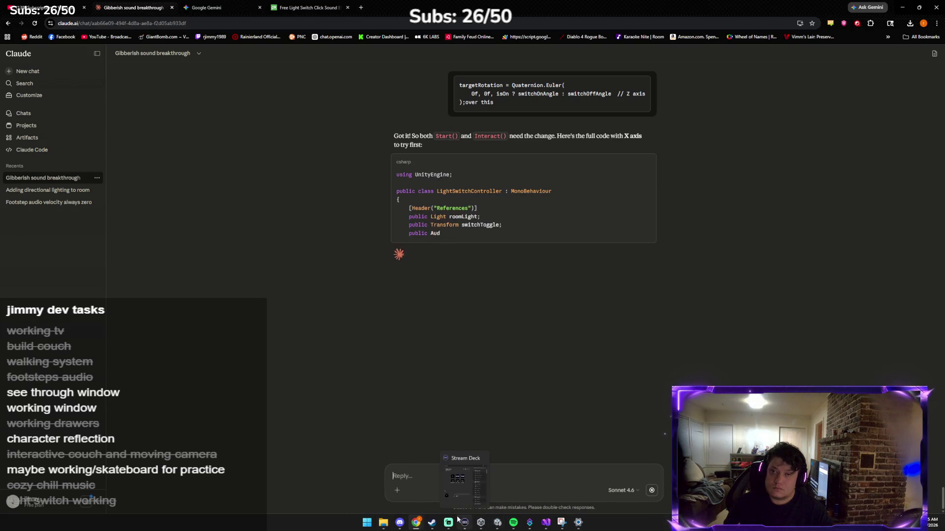
pyautogui.moveTo(440, 518)
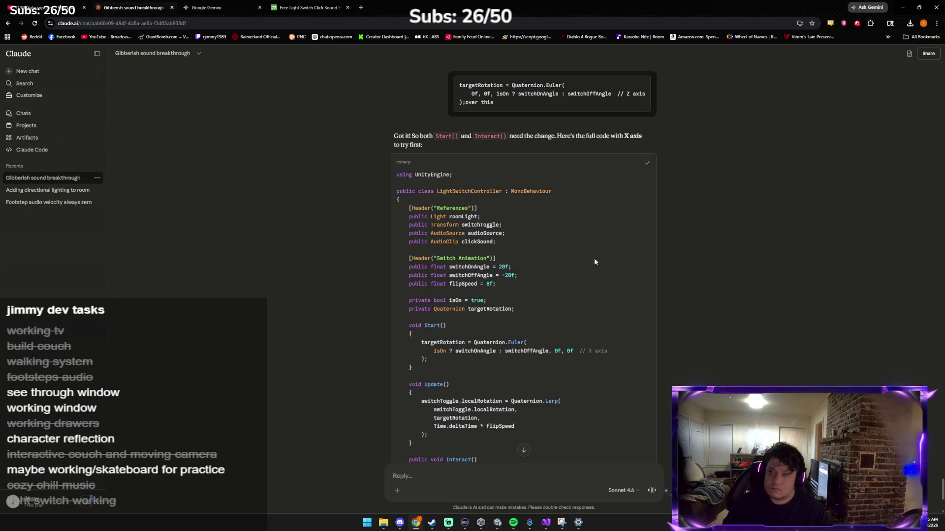
# Paste the X-axis version over the selected code in LightSwitch.cs, save, and return to Unity.
pyautogui.click(533, 495)
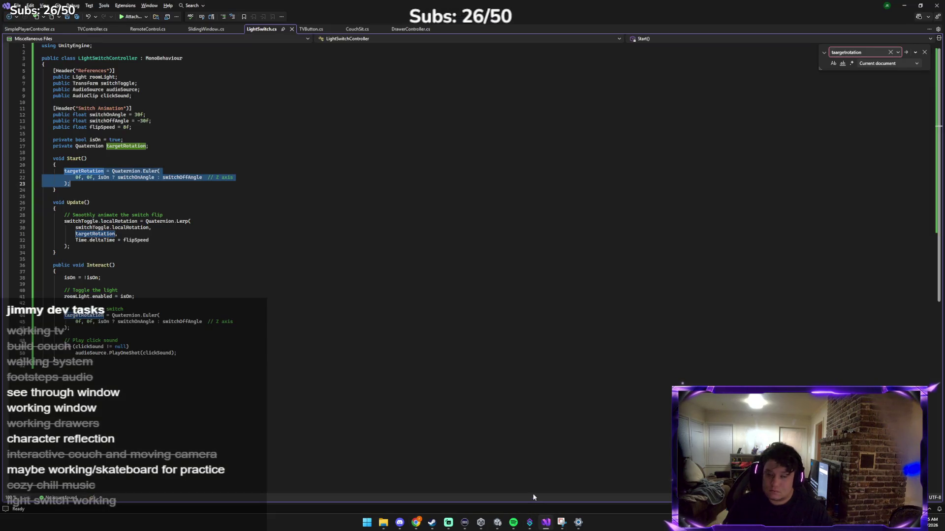
pyautogui.hotkey('ctrl', 'v')
pyautogui.hotkey('ctrl', 's')
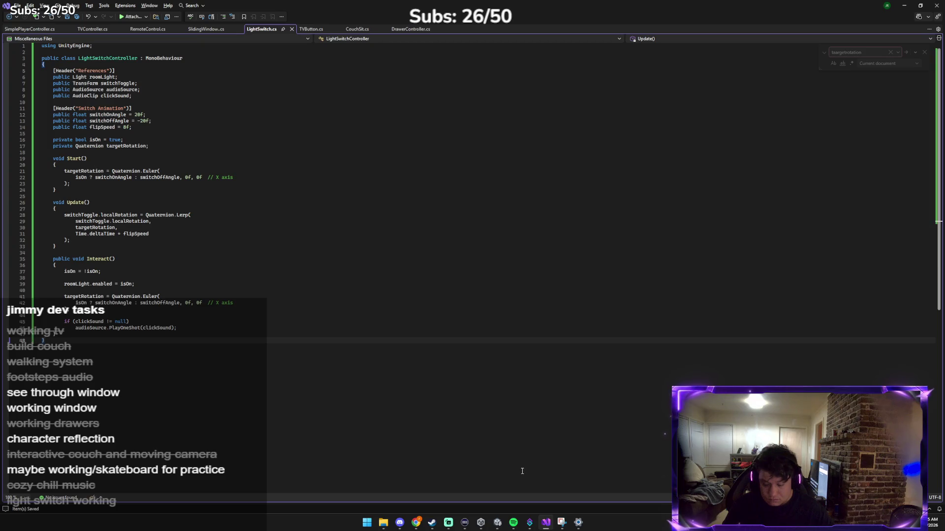
pyautogui.click(529, 522)
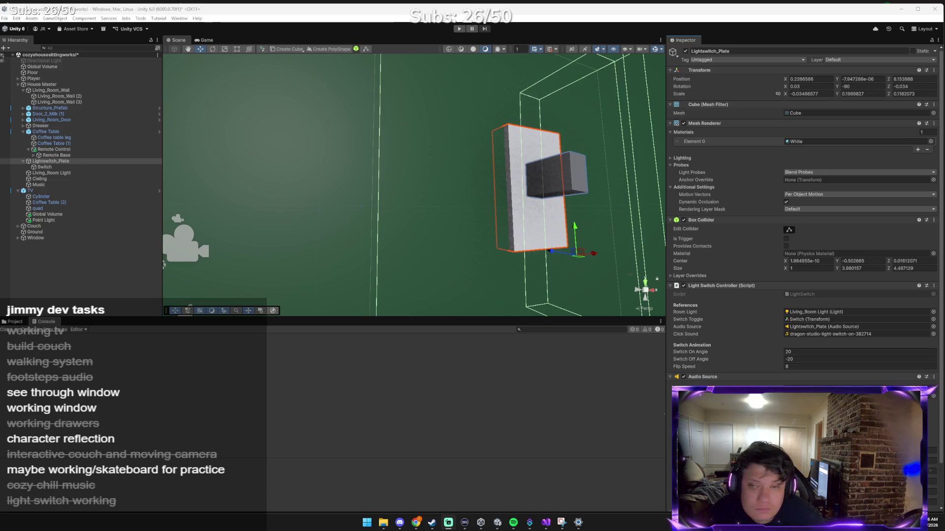
pyautogui.click(460, 29)
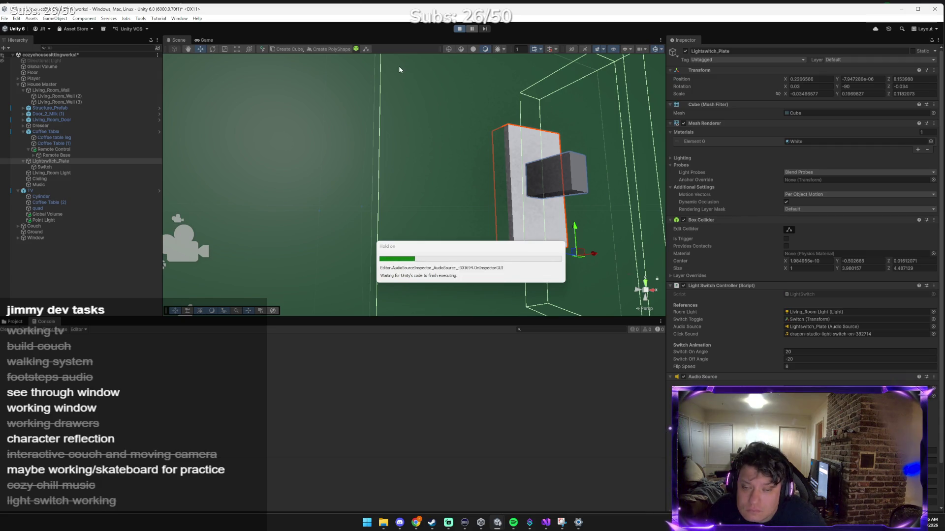
pyautogui.click(396, 84)
pyautogui.press('w')
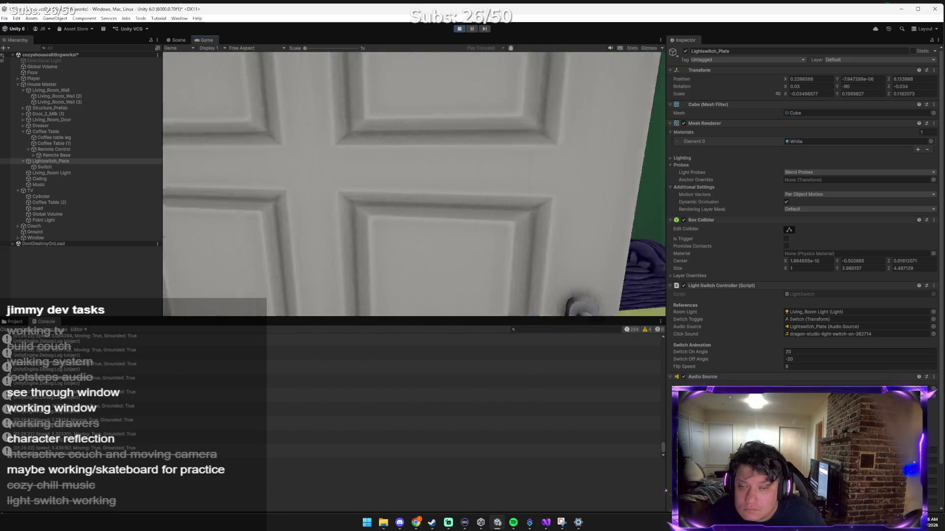
pyautogui.press('e')
pyautogui.press('w')
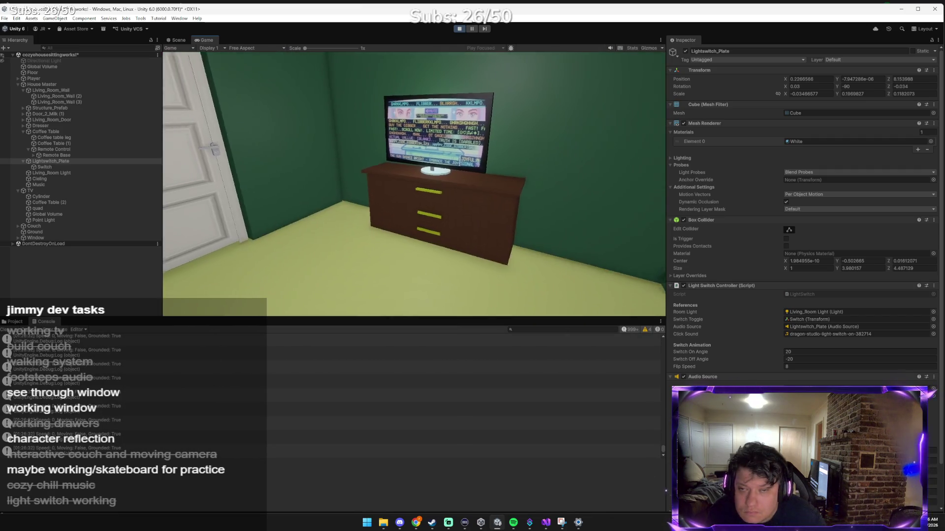
pyautogui.press('w')
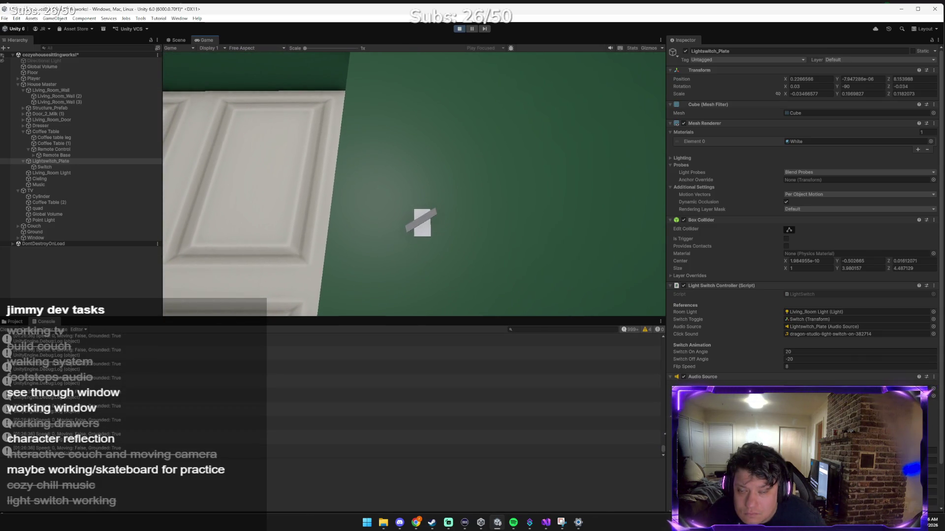
pyautogui.press('w')
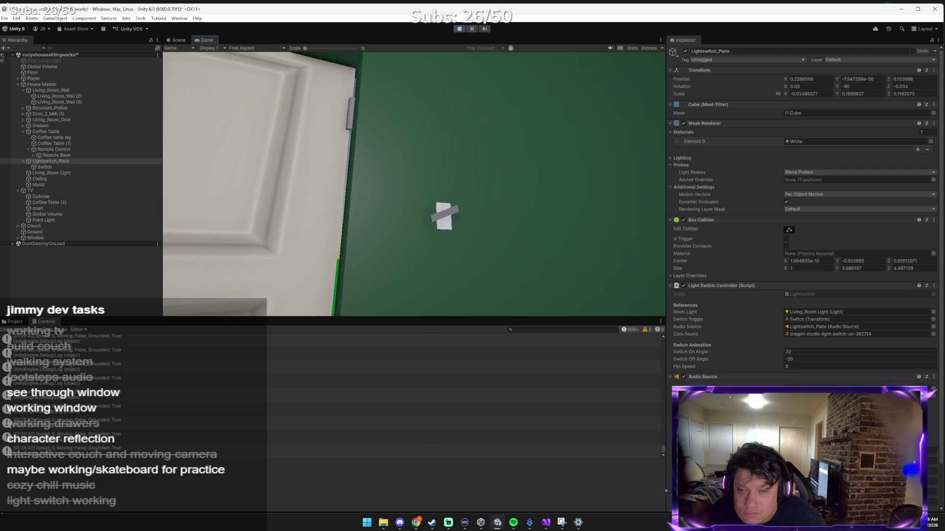
pyautogui.press('e')
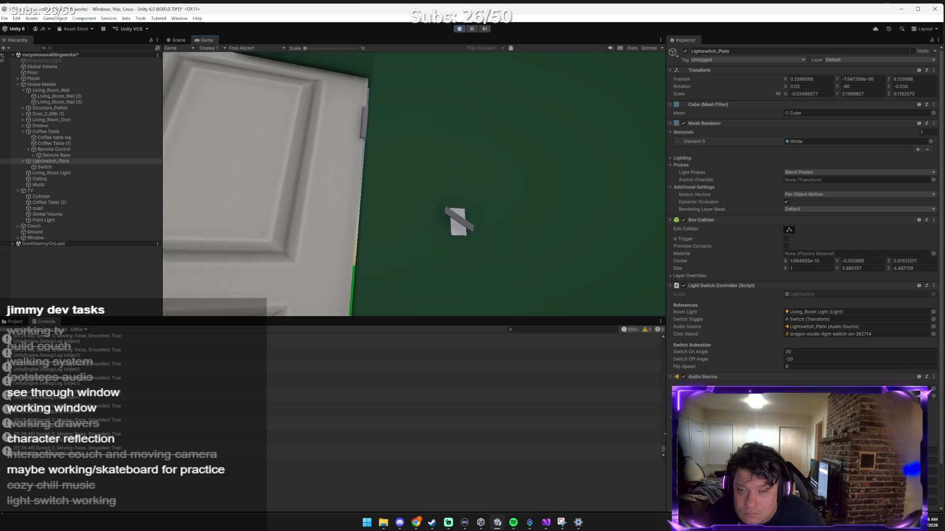
pyautogui.press('d')
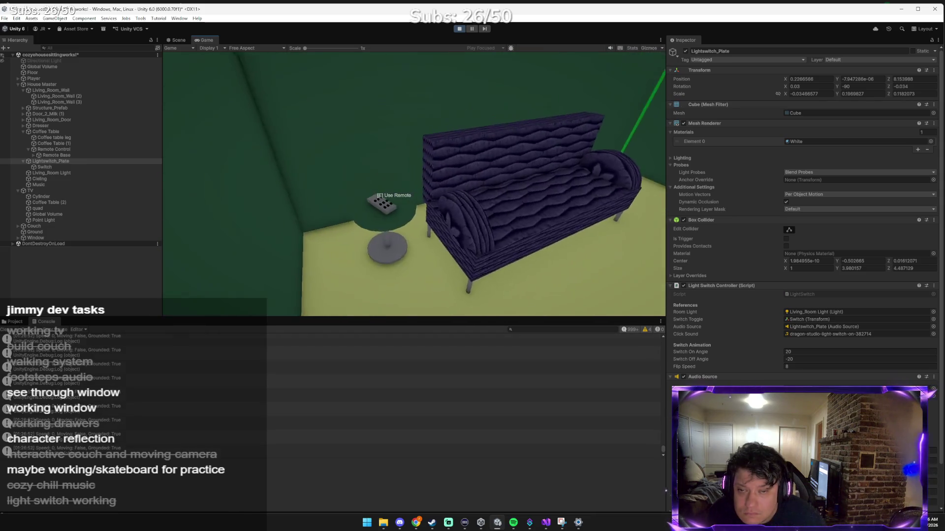
pyautogui.press('e')
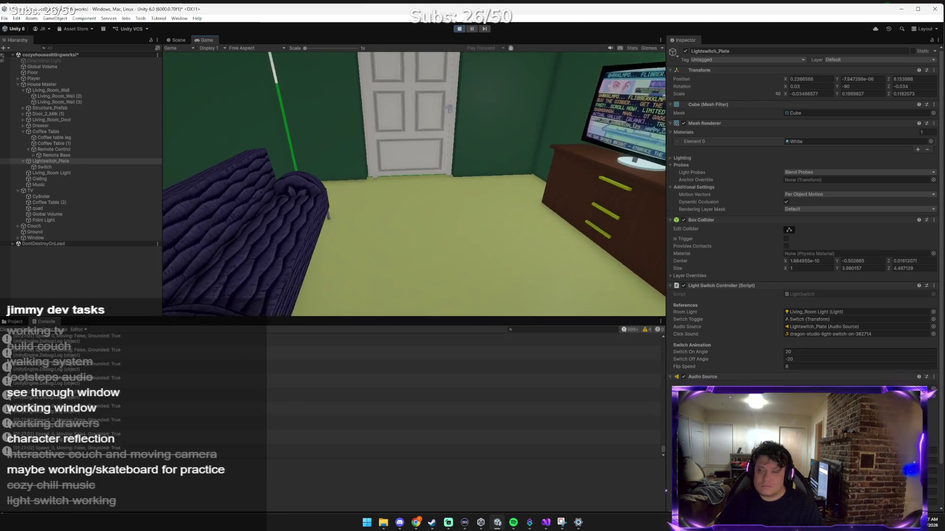
pyautogui.press('e')
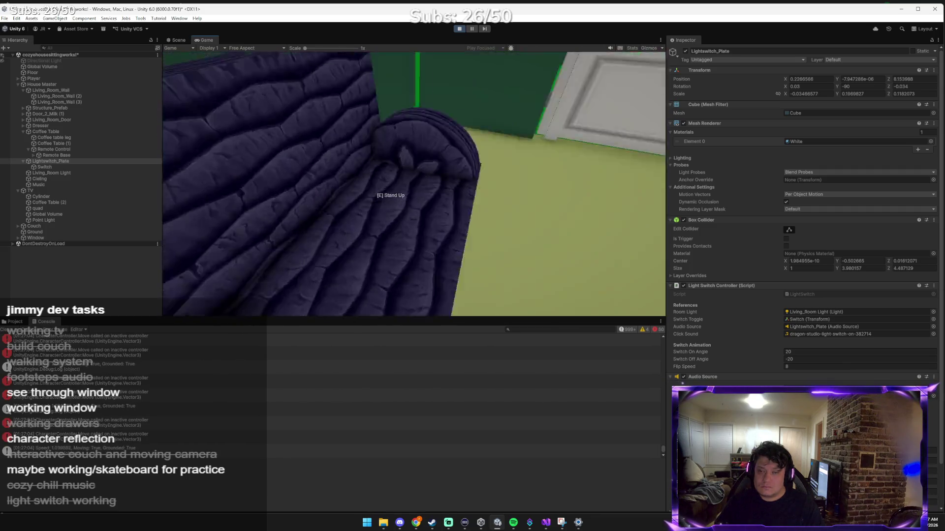
pyautogui.press('e')
pyautogui.press('w')
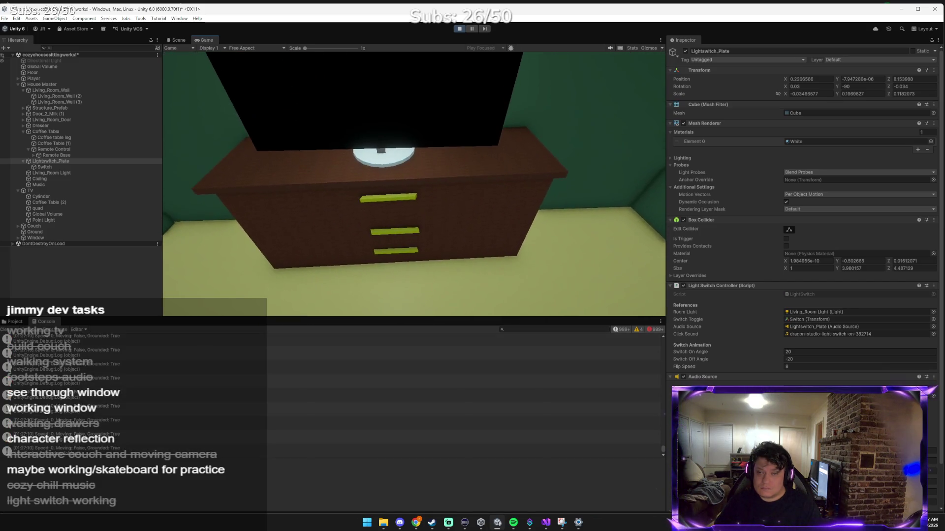
pyautogui.press('e')
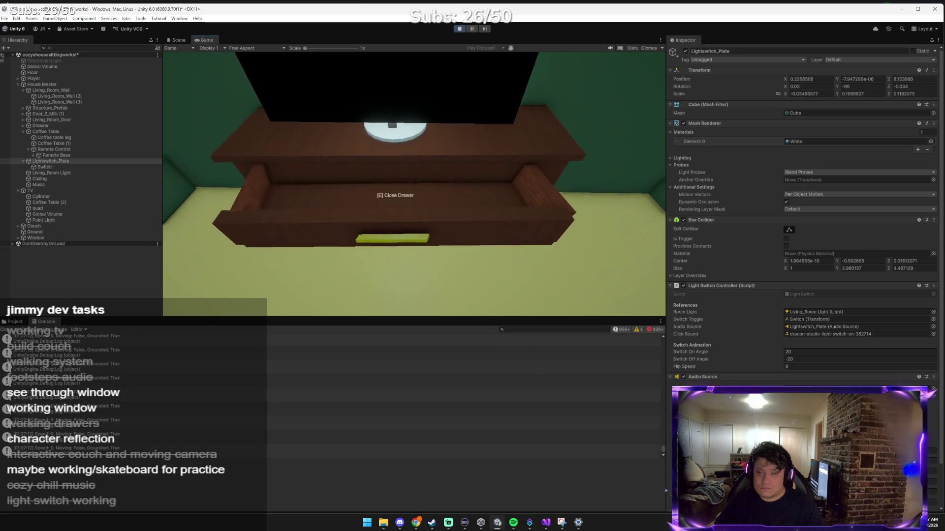
pyautogui.press('e')
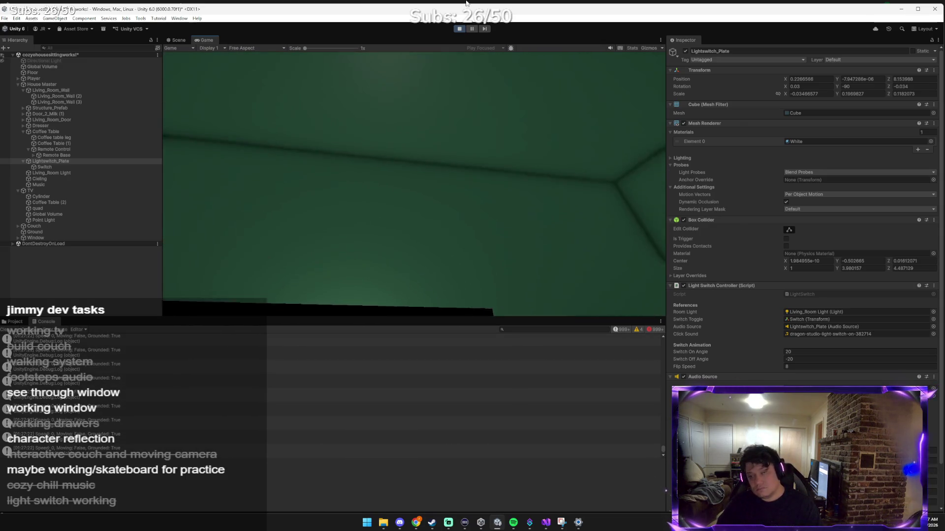
pyautogui.click(459, 29)
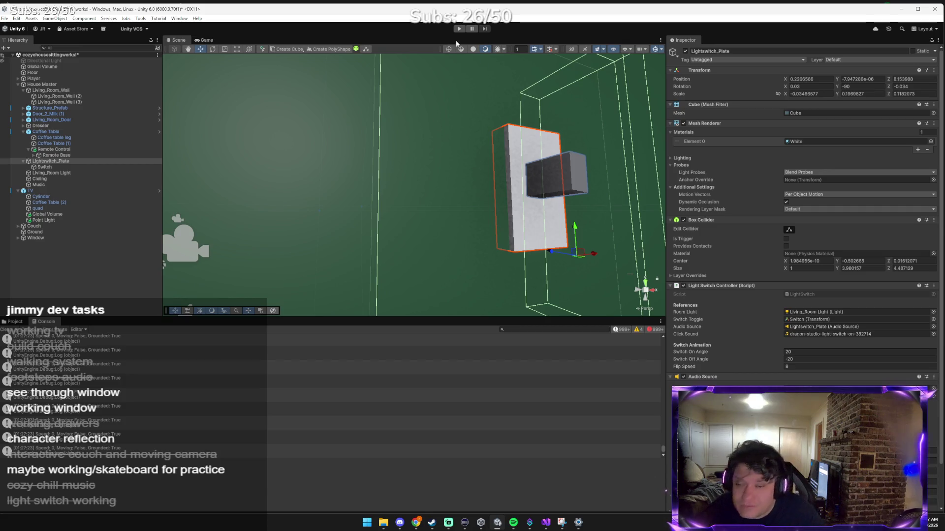
# Orbit the scene view and frame the Lightswitch_Plate by the door.
pyautogui.moveTo(536, 203)
pyautogui.mouseDown()
pyautogui.moveTo(580, 205)
pyautogui.moveTo(492, 236)
pyautogui.moveTo(497, 216)
pyautogui.moveTo(477, 208)
pyautogui.mouseUp()
pyautogui.scroll(5, 476, 209)
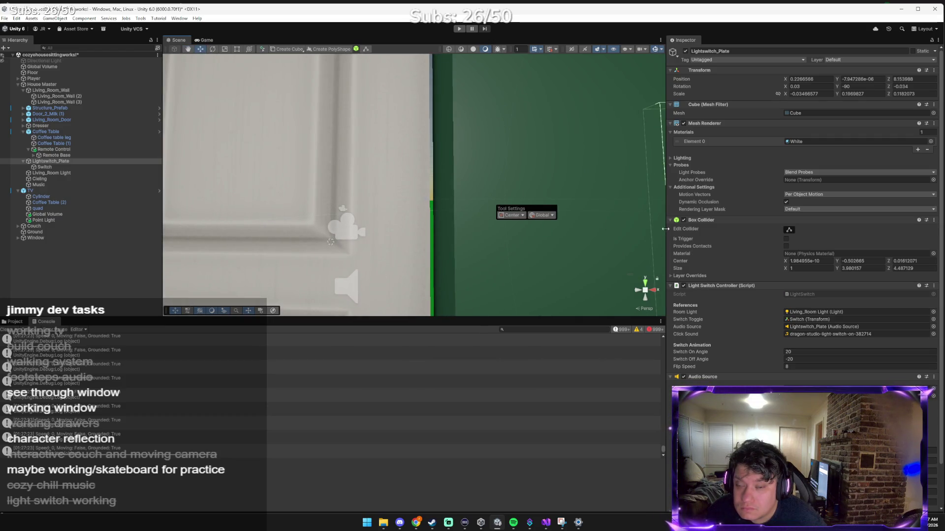
pyautogui.scroll(-5, 596, 201)
pyautogui.scroll(4, 542, 206)
pyautogui.moveTo(541, 206)
pyautogui.mouseDown()
pyautogui.moveTo(522, 207)
pyautogui.moveTo(534, 206)
pyautogui.mouseUp()
pyautogui.press('f')
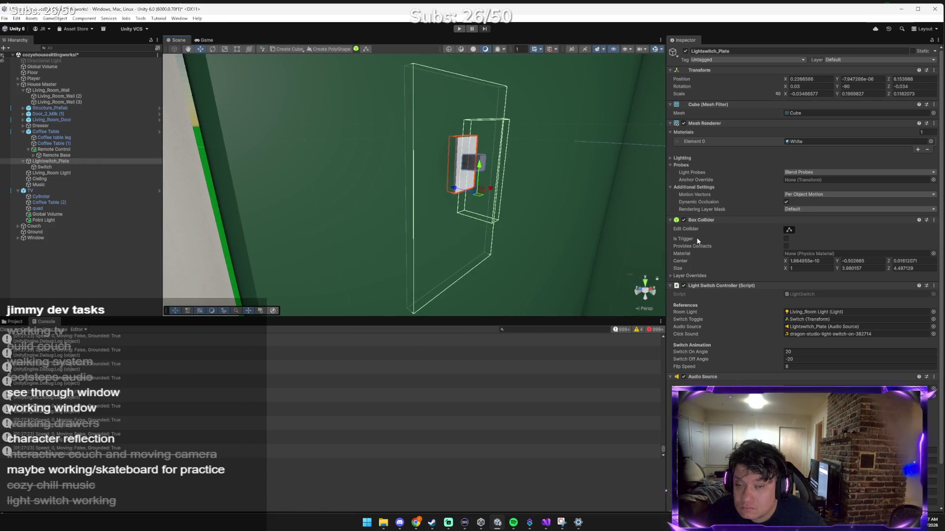
pyautogui.moveTo(489, 176)
pyautogui.mouseDown()
pyautogui.moveTo(494, 153)
pyautogui.moveTo(505, 174)
pyautogui.moveTo(471, 167)
pyautogui.mouseUp()
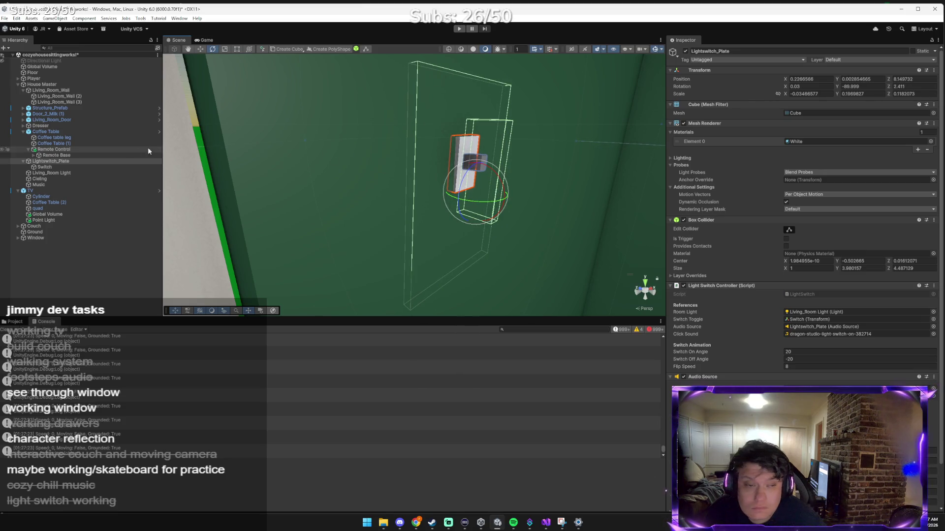
# Test rotations on the Switch, undo them, and slide it along X to 1.56.
pyautogui.click(65, 168)
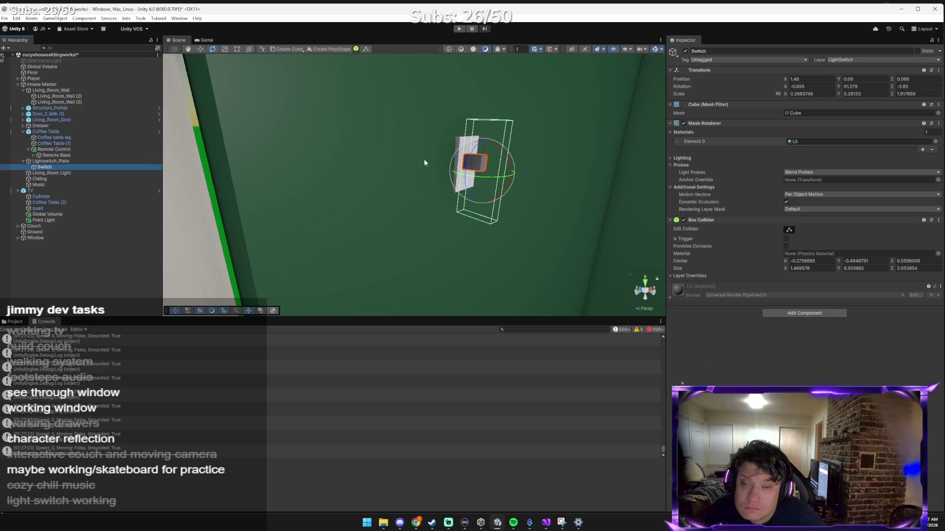
pyautogui.moveTo(513, 158)
pyautogui.mouseDown()
pyautogui.moveTo(517, 182)
pyautogui.moveTo(500, 238)
pyautogui.moveTo(419, 263)
pyautogui.moveTo(432, 246)
pyautogui.mouseUp()
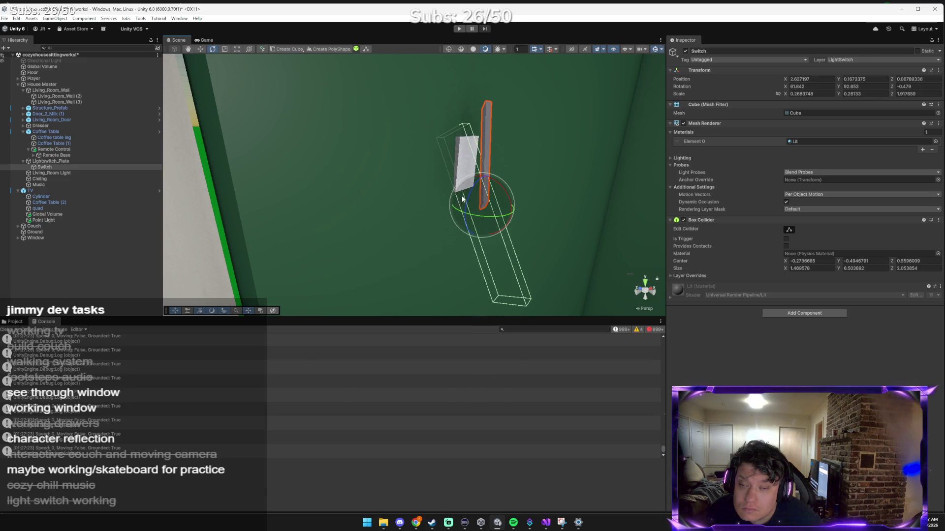
pyautogui.moveTo(499, 188)
pyautogui.mouseDown()
pyautogui.moveTo(509, 230)
pyautogui.moveTo(547, 279)
pyautogui.moveTo(525, 281)
pyautogui.mouseUp()
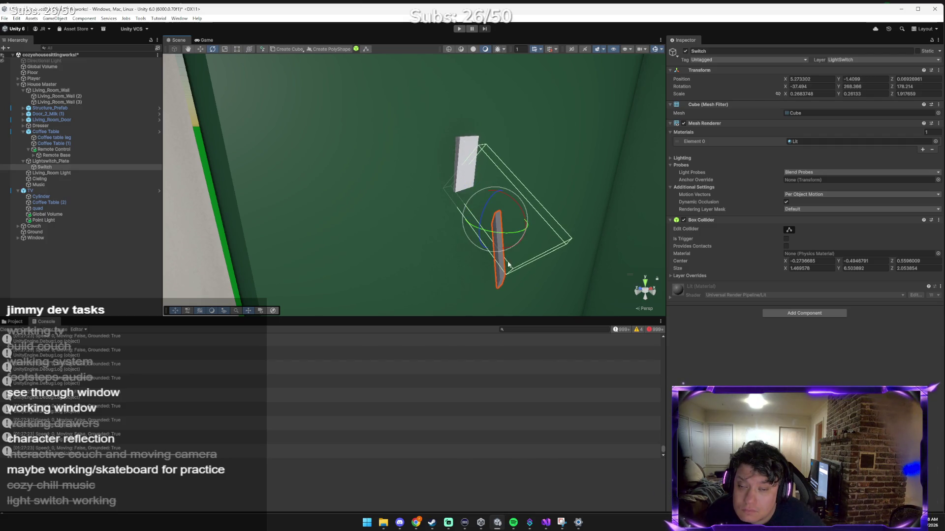
pyautogui.moveTo(519, 205)
pyautogui.mouseDown()
pyautogui.moveTo(464, 184)
pyautogui.moveTo(443, 194)
pyautogui.moveTo(363, 182)
pyautogui.moveTo(329, 206)
pyautogui.mouseUp()
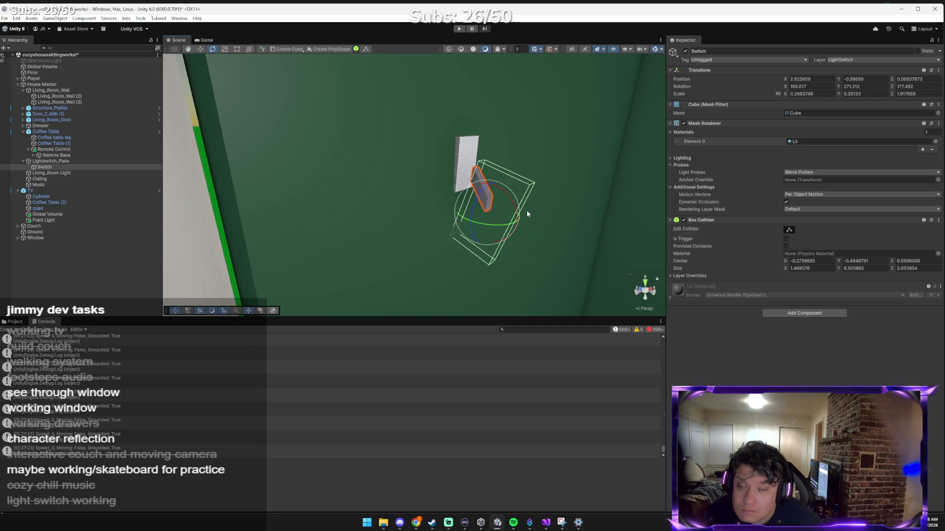
pyautogui.moveTo(498, 227); pyautogui.dragTo(417, 212)
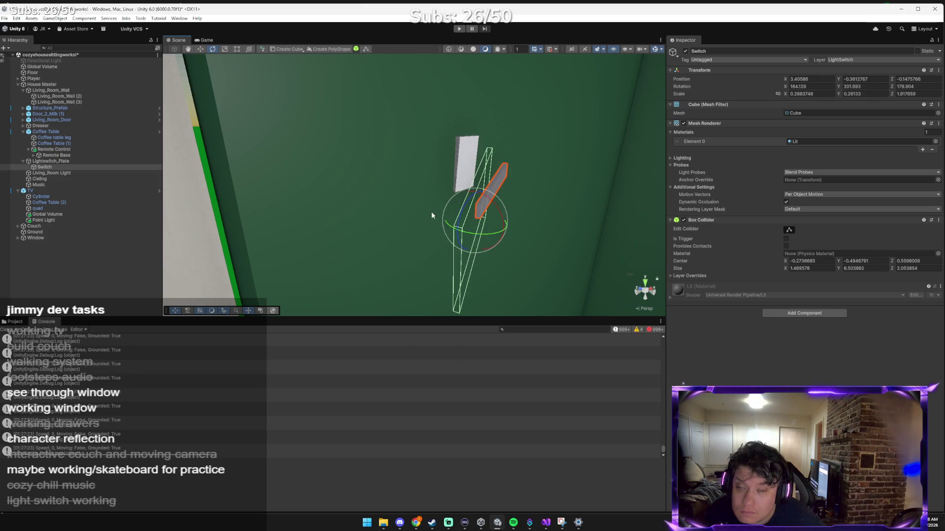
pyautogui.moveTo(484, 208)
pyautogui.mouseDown()
pyautogui.moveTo(535, 254)
pyautogui.moveTo(598, 284)
pyautogui.moveTo(568, 272)
pyautogui.mouseUp()
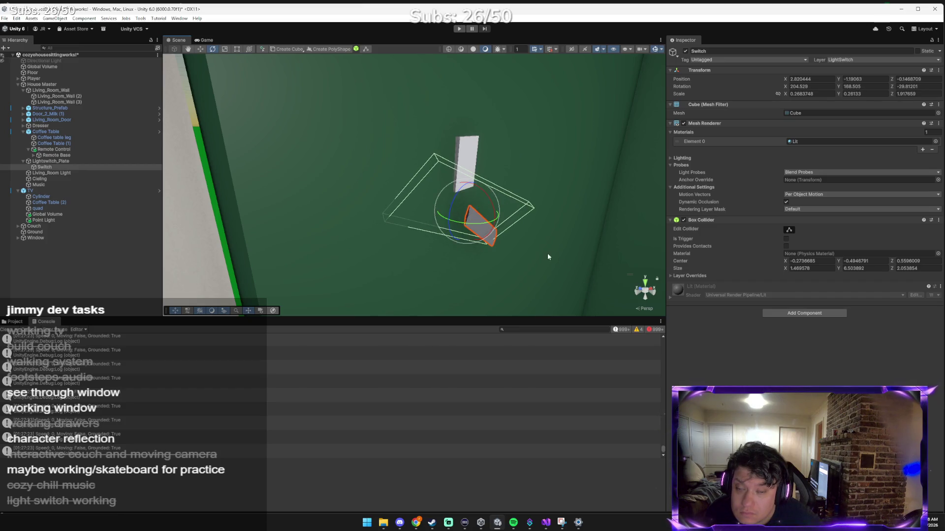
pyautogui.moveTo(485, 194)
pyautogui.mouseDown()
pyautogui.moveTo(399, 171)
pyautogui.moveTo(373, 193)
pyautogui.mouseUp()
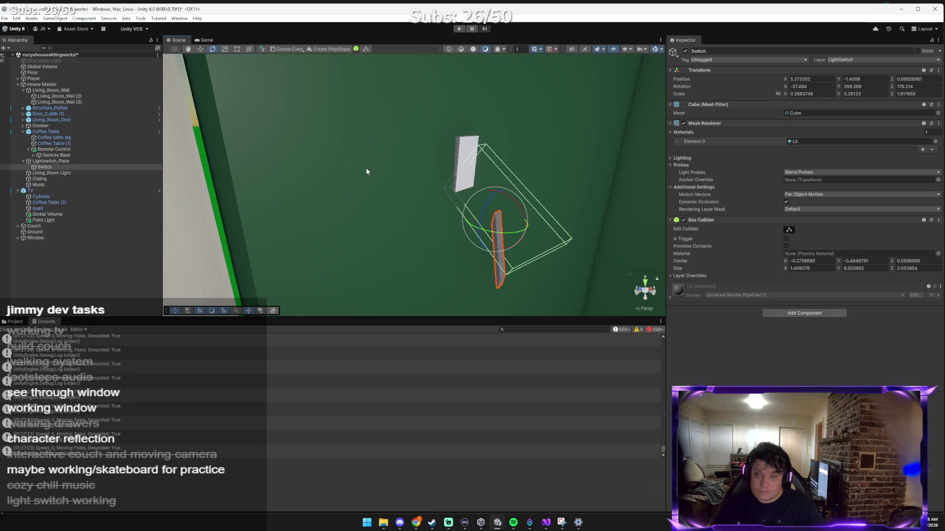
pyautogui.hotkey('ctrl', 'z')
pyautogui.hotkey('ctrl', 'z')
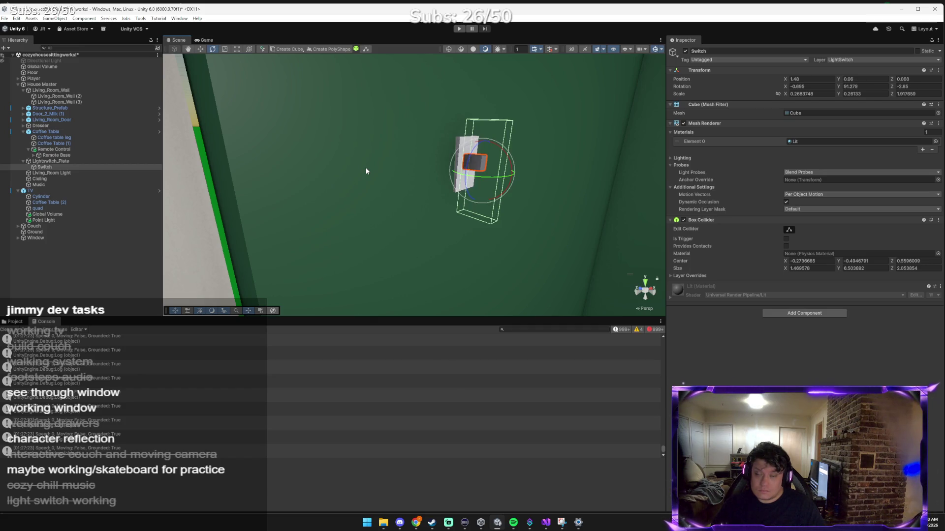
pyautogui.press('w')
pyautogui.moveTo(459, 169)
pyautogui.mouseDown()
pyautogui.moveTo(466, 172)
pyautogui.moveTo(483, 130)
pyautogui.mouseUp()
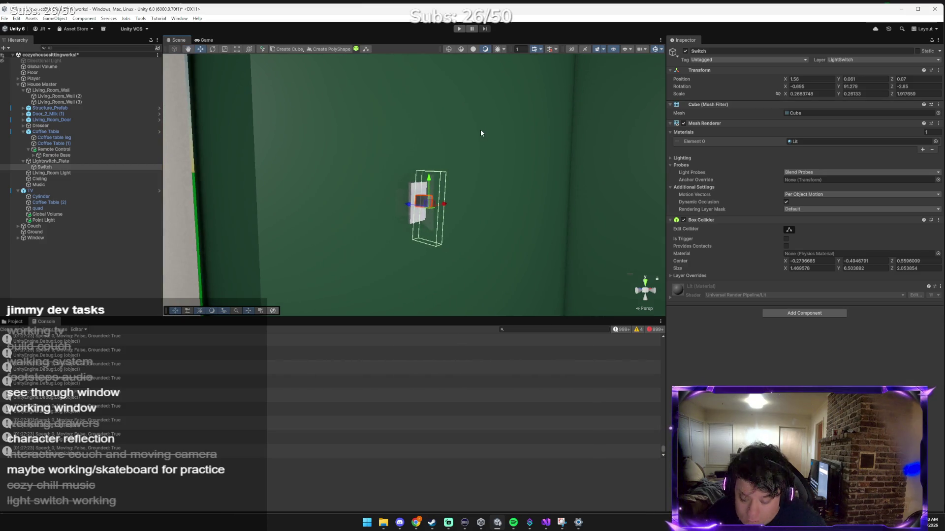
# Ask Claude how to make the switch flip up and down.
pyautogui.hotkey('alt', 'Tab')
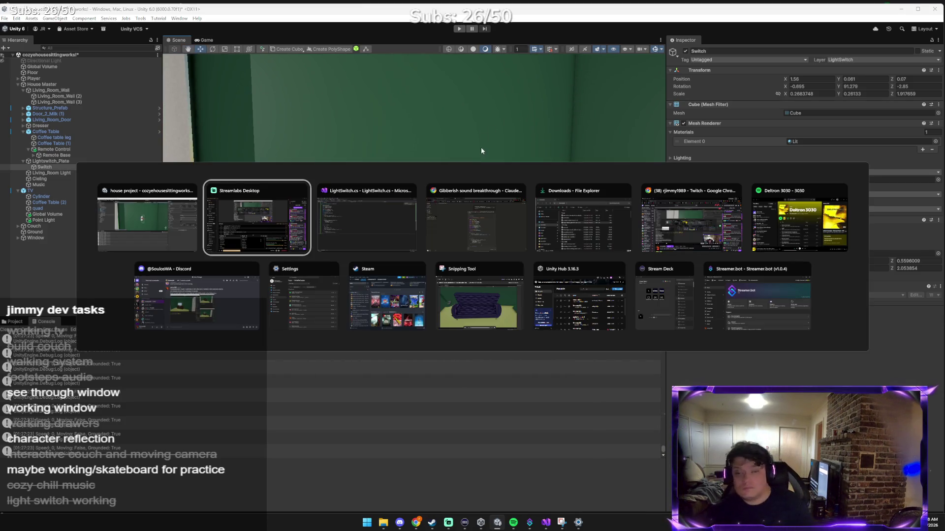
pyautogui.hotkey('alt', 'Tab')
pyautogui.hotkey('alt', 'Tab')
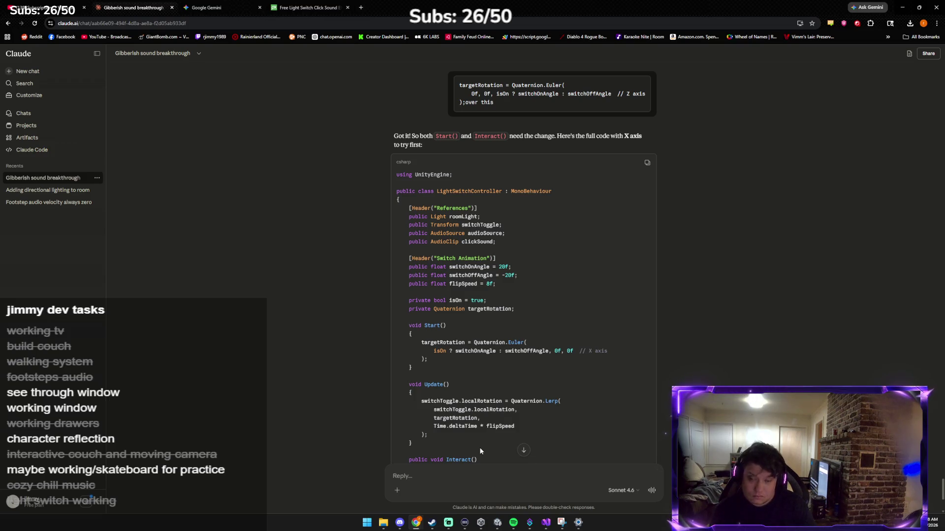
pyautogui.click(478, 483)
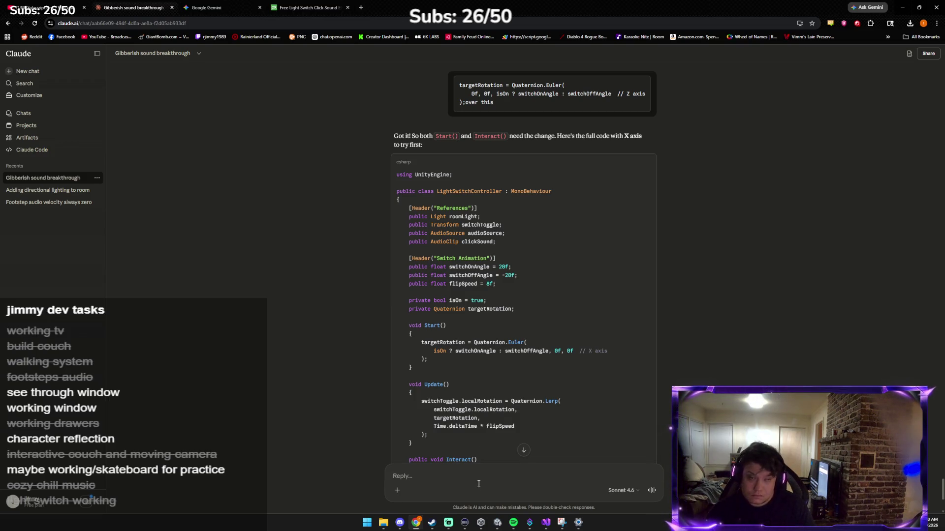
pyautogui.write('how')
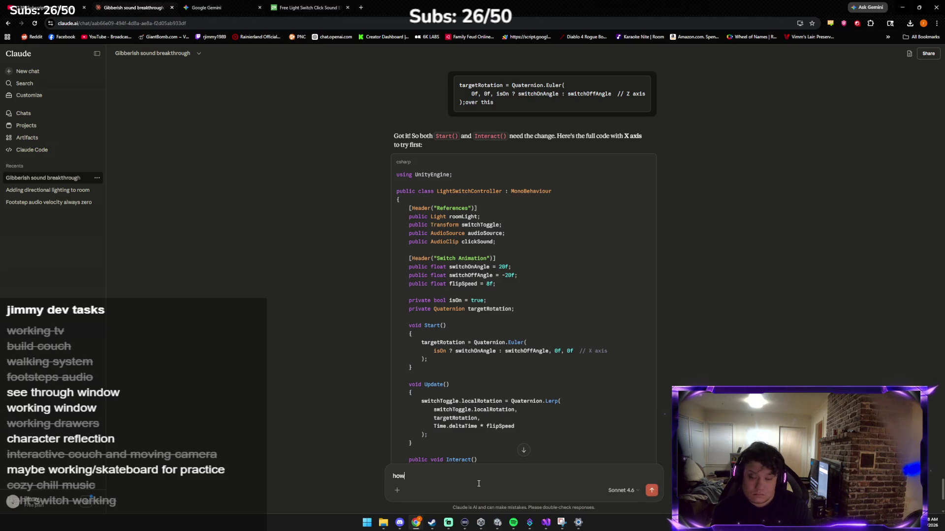
pyautogui.write(' do i get to go an')
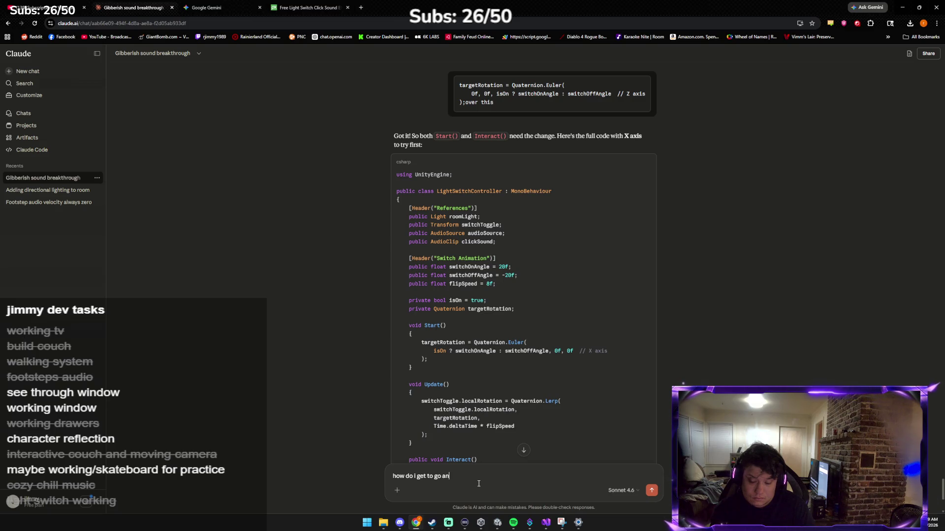
pyautogui.press('BackSpace')
pyautogui.press('BackSpace')
pyautogui.write('u[p')
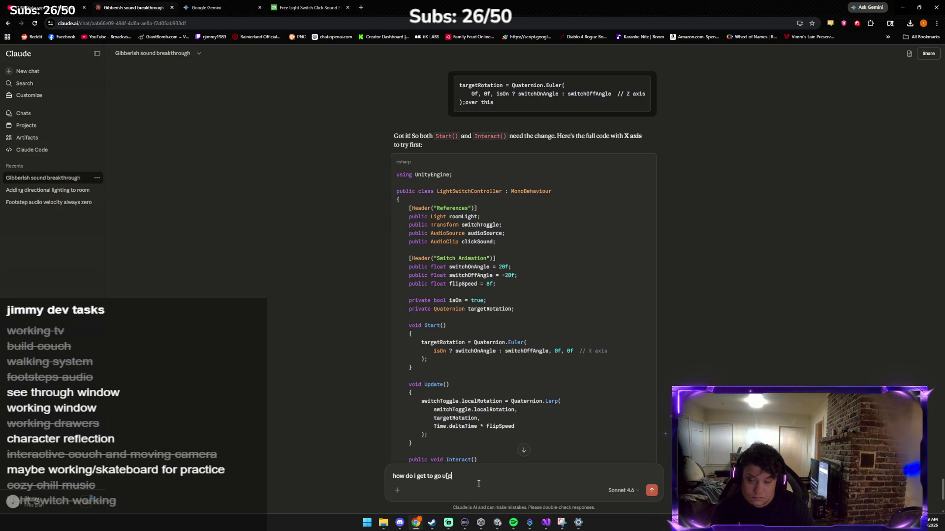
pyautogui.press('BackSpace')
pyautogui.press('BackSpace')
pyautogui.press('BackSpace')
pyautogui.write('p')
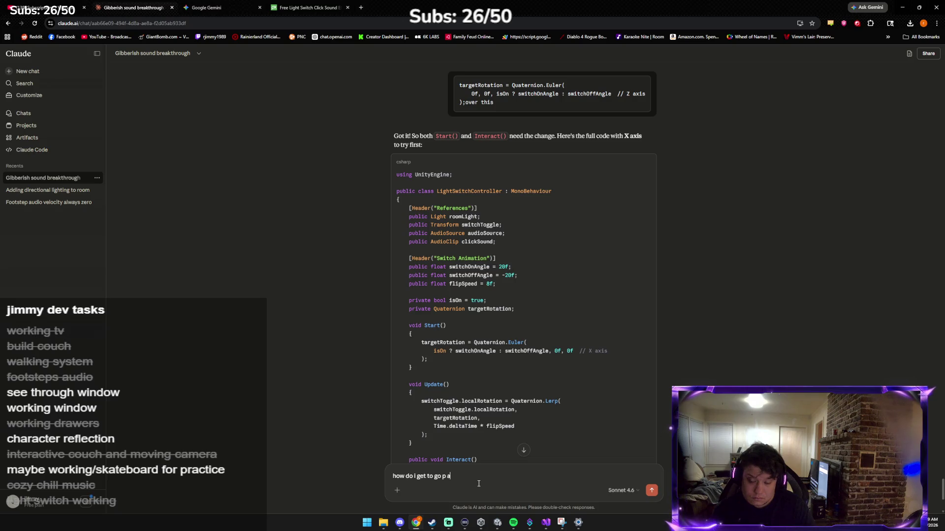
pyautogui.write('wn ')
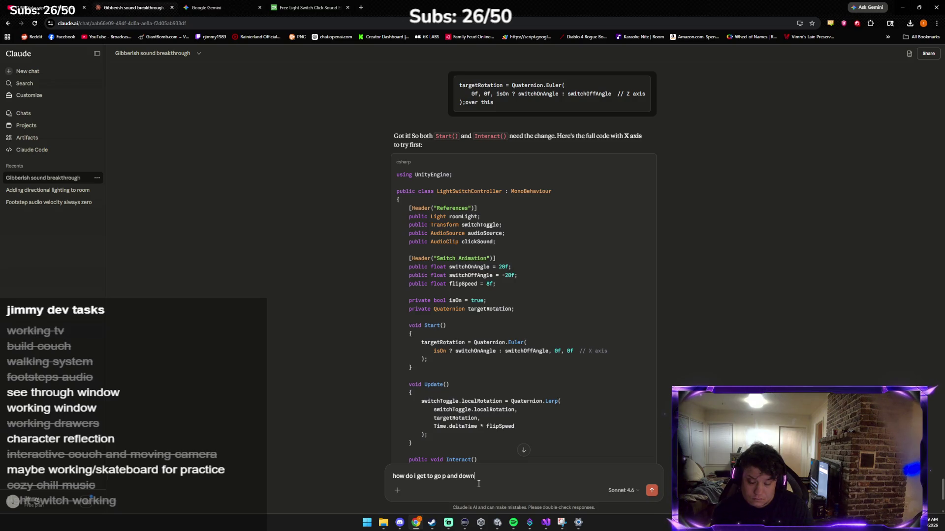
pyautogui.write('s')
pyautogui.press('Return')
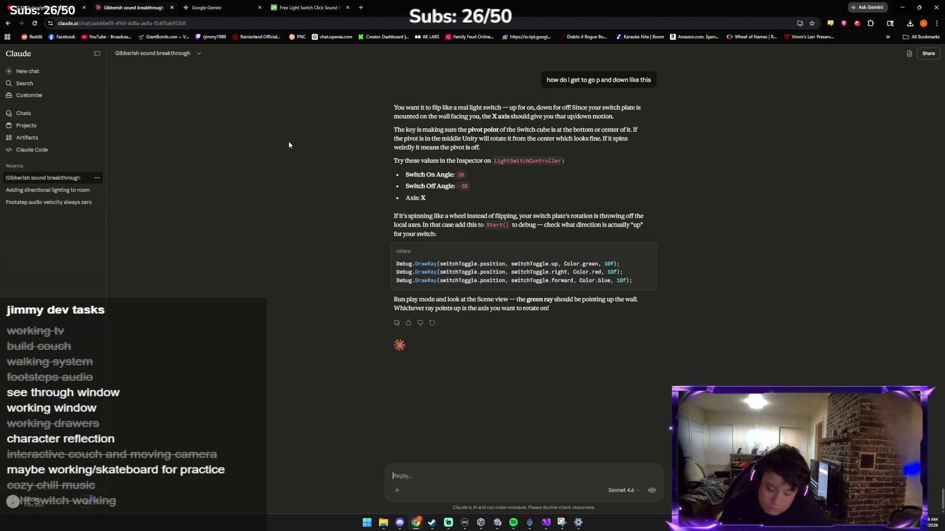
# Start a follow-up telling Claude to forget the pivot point and do something else.
pyautogui.write('forget piviot')
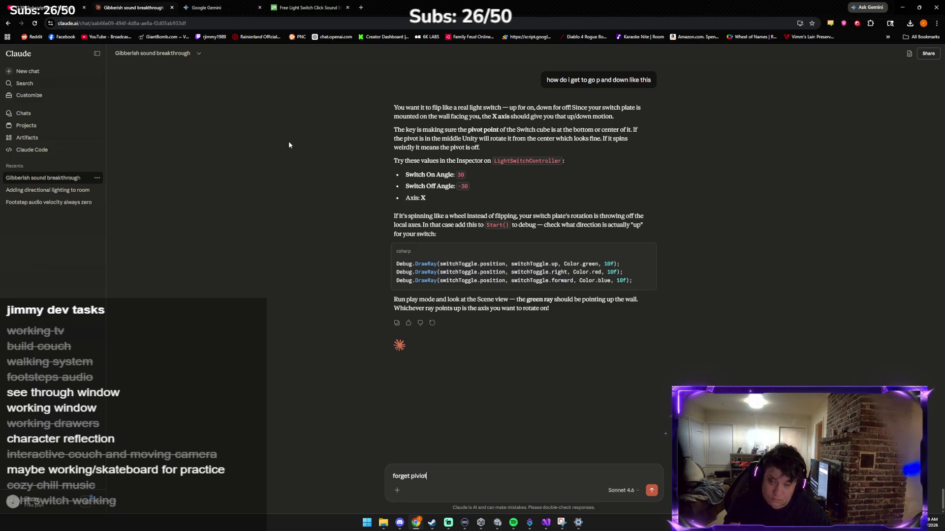
pyautogui.press('BackSpace')
pyautogui.press('BackSpace')
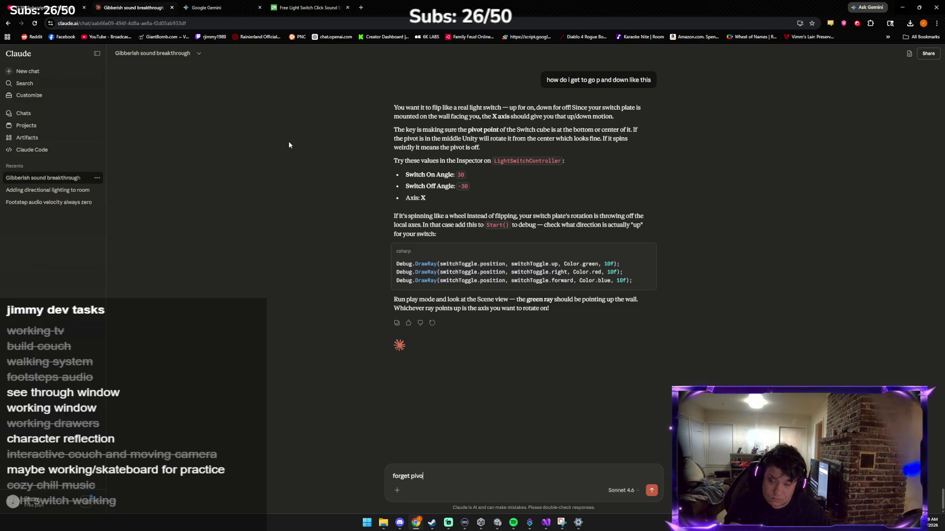
pyautogui.write('t poin wanna ')
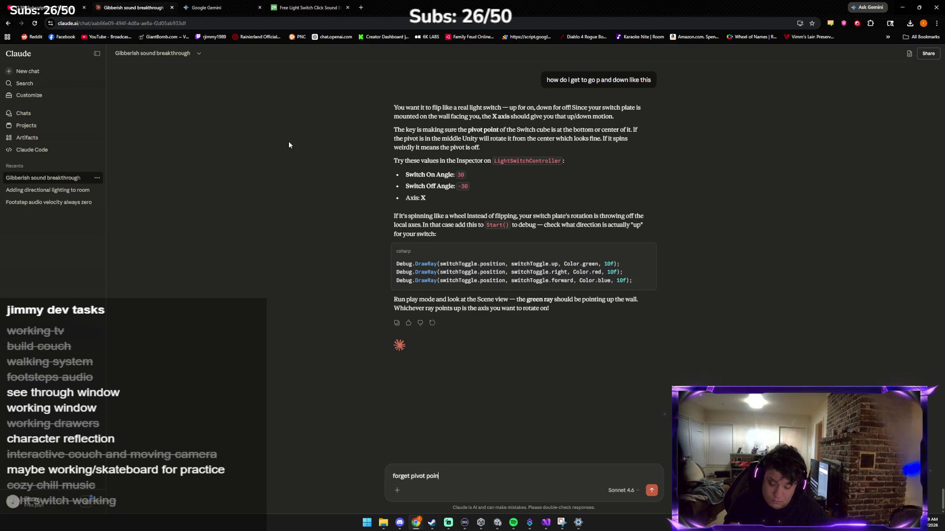
pyautogui.write('do soe')
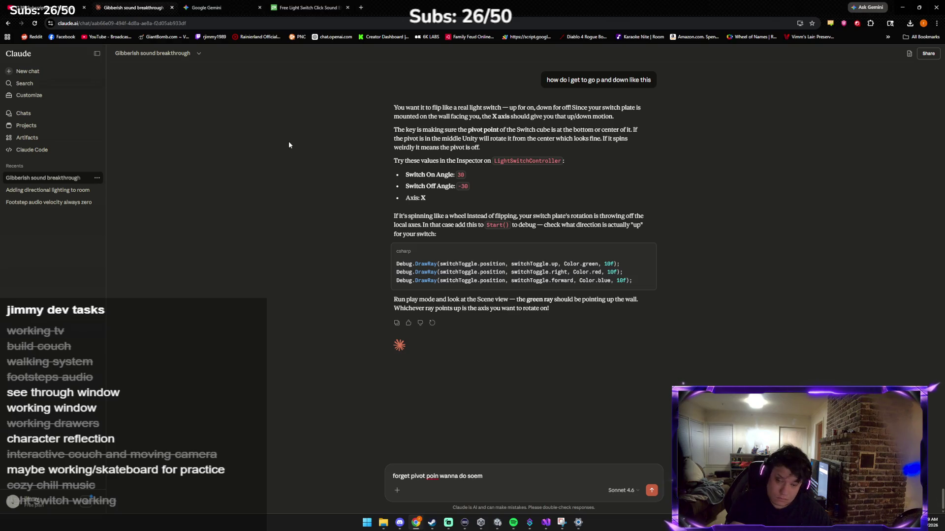
# Request a car, choosing Driveable car, Simple WASD driving, and Outside the house.
pyautogui.press('BackSpace')
pyautogui.write('methin')
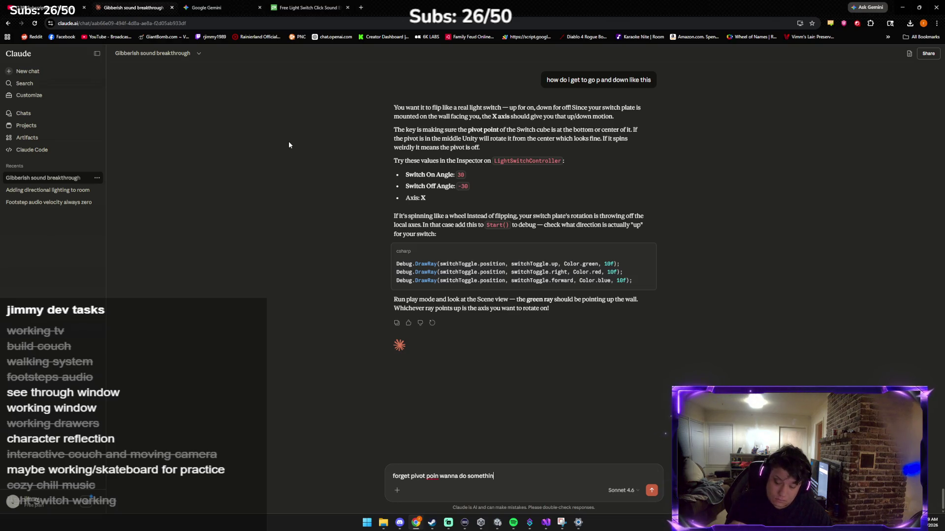
pyautogui.write('gn fun like')
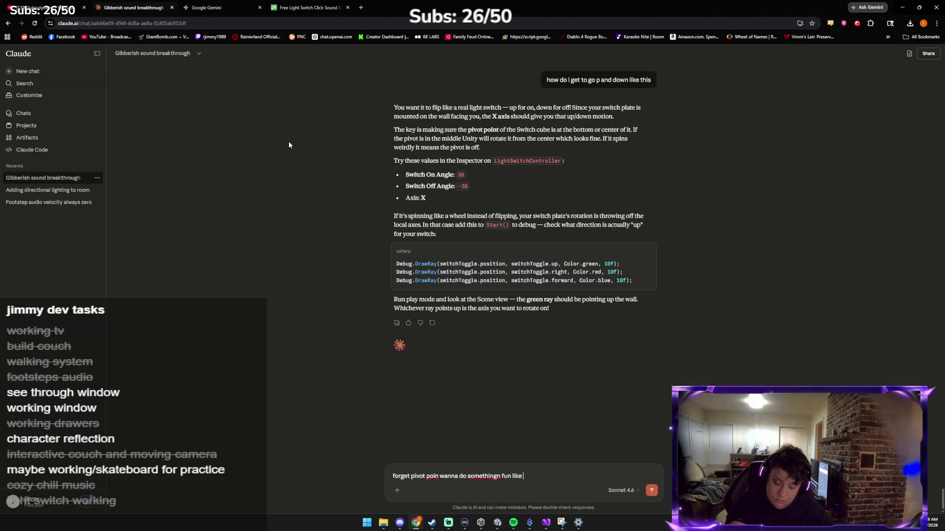
pyautogui.write(' a car')
pyautogui.press('Return')
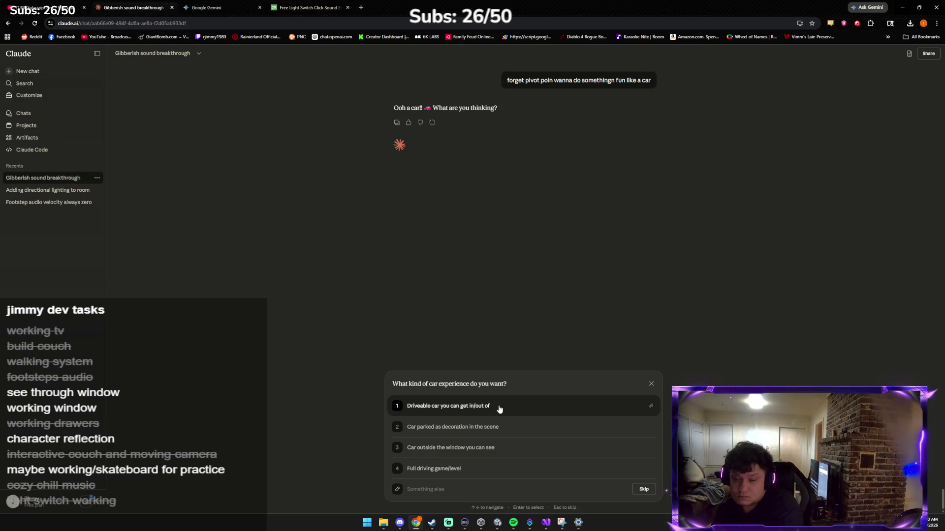
pyautogui.click(476, 404)
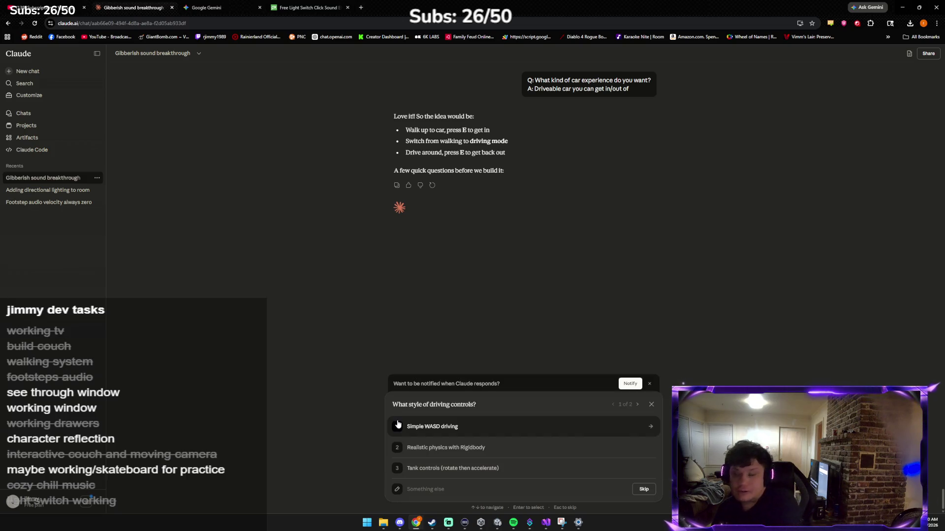
pyautogui.click(438, 436)
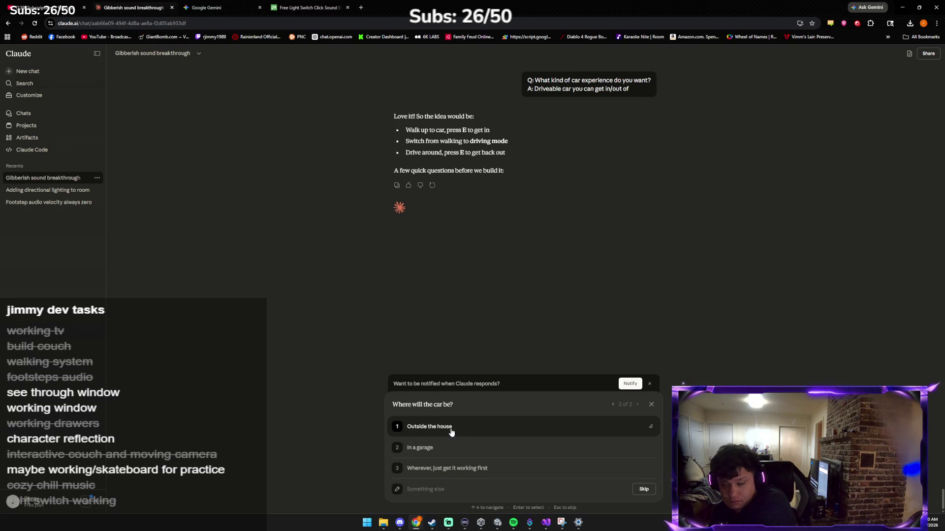
pyautogui.click(442, 432)
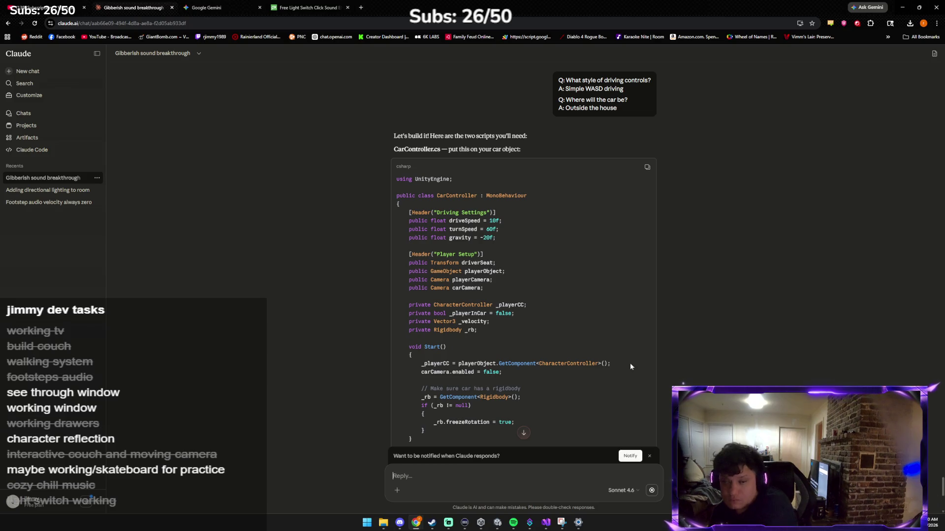
# Copy the CarController.cs code from Claude's reply.
pyautogui.click(645, 168)
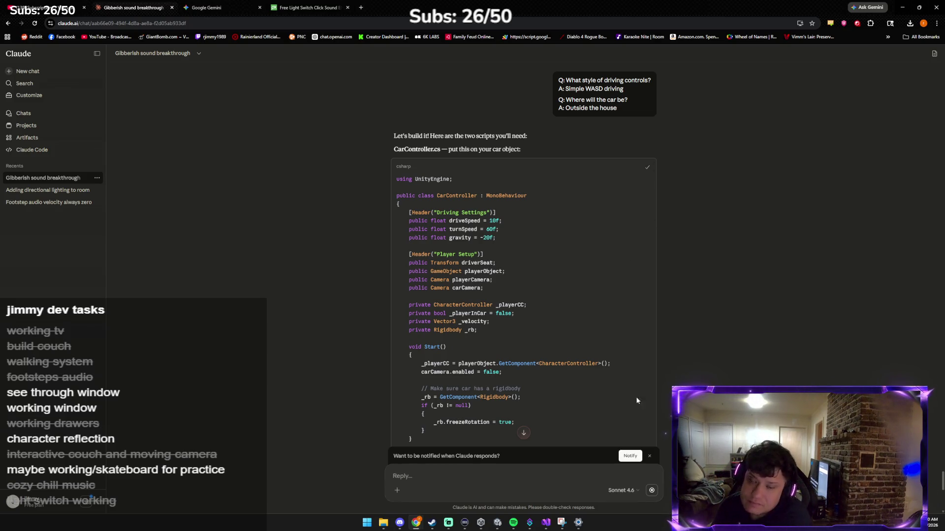
pyautogui.moveTo(542, 526)
pyautogui.click(518, 505)
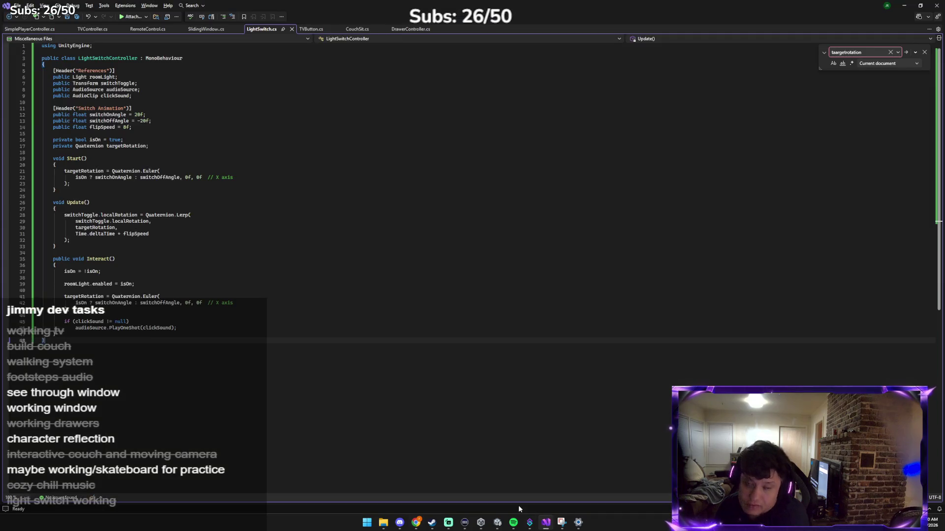
# Open Unity's Scripts folder and start creating a new MonoBehaviour script there.
pyautogui.click(557, 528)
pyautogui.moveTo(498, 524)
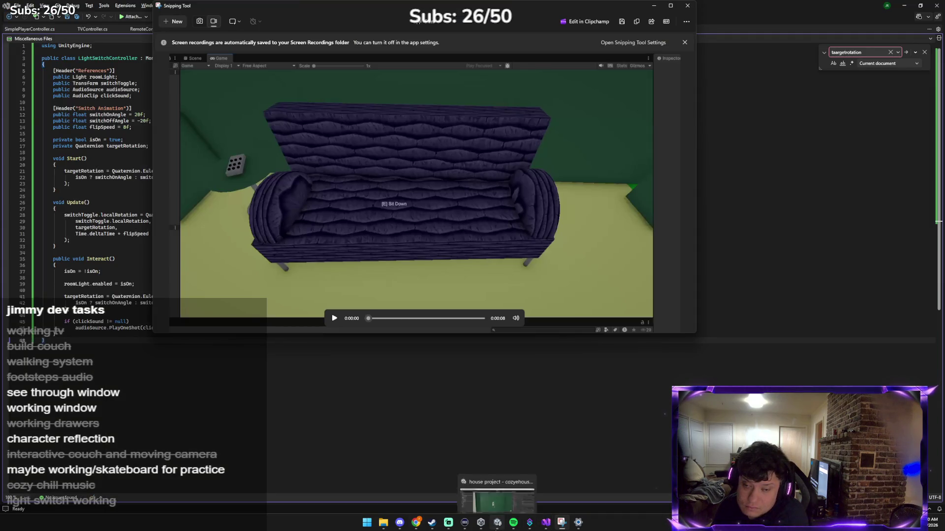
pyautogui.click(503, 497)
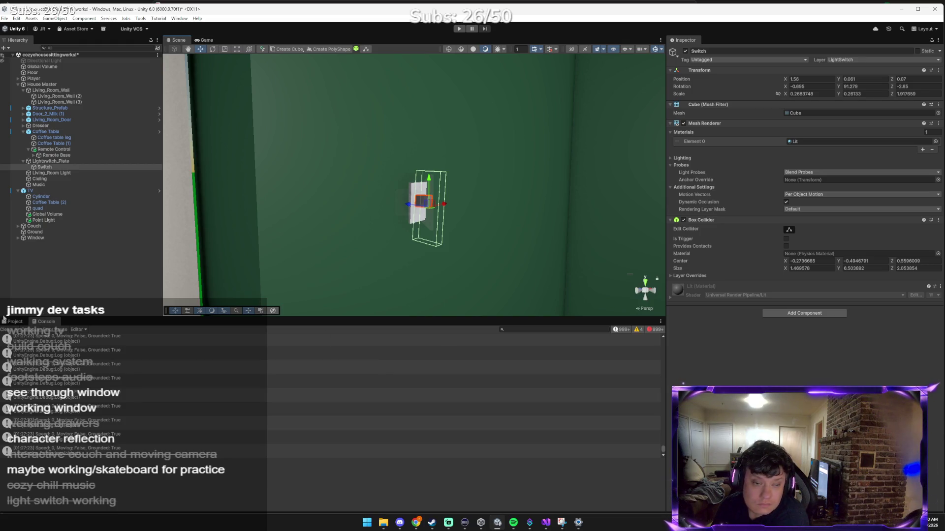
pyautogui.click(19, 321)
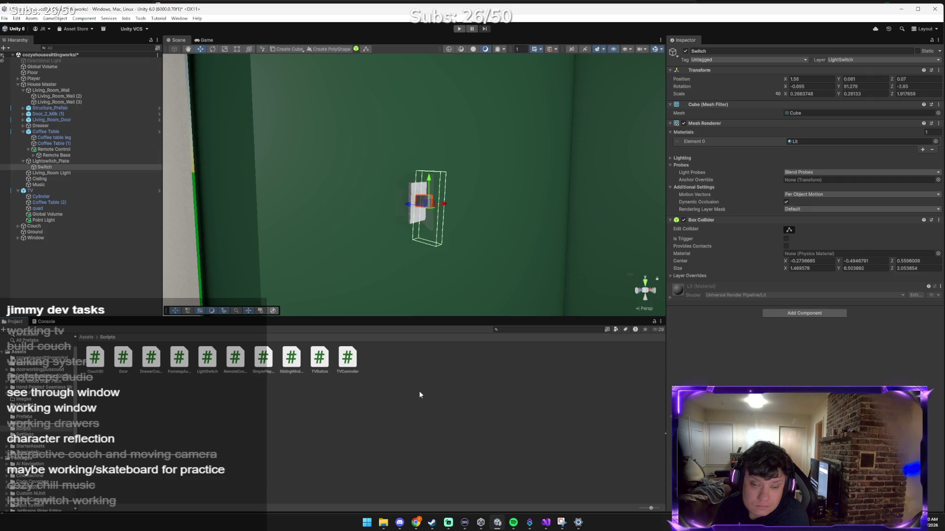
pyautogui.rightClick(481, 395)
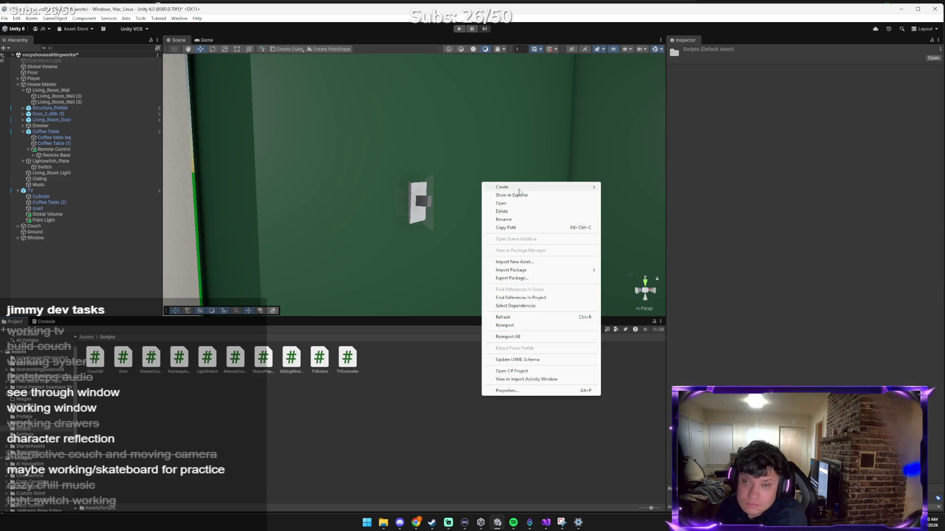
pyautogui.moveTo(593, 187)
pyautogui.click(649, 204)
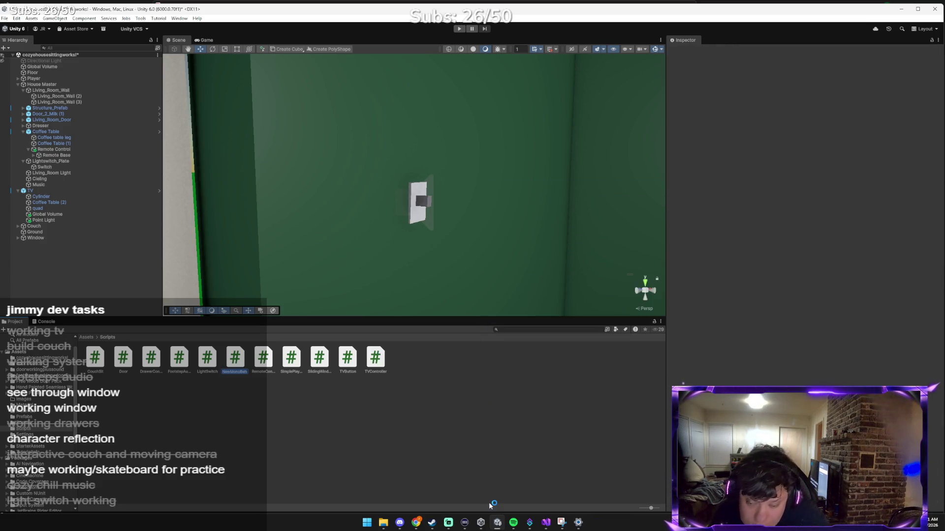
pyautogui.hotkey('alt', 'Tab')
pyautogui.hotkey('alt', 'Tab')
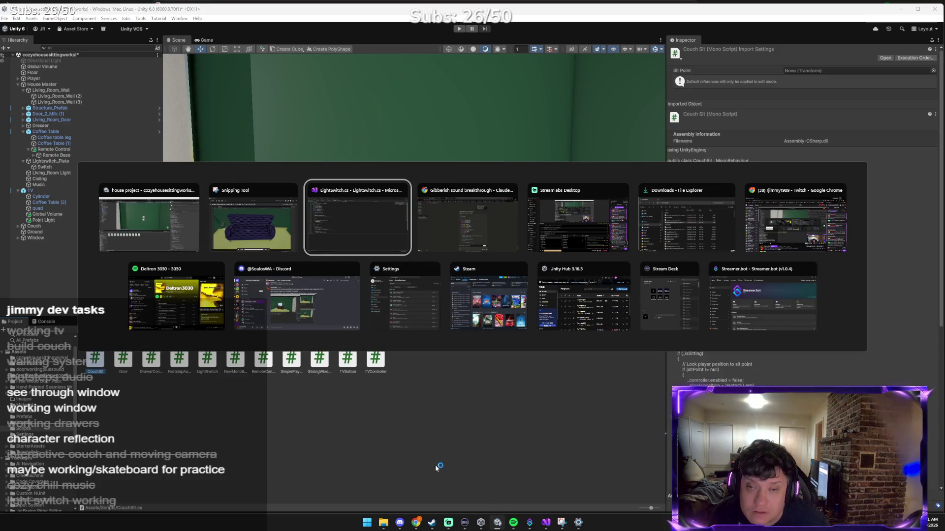
pyautogui.hotkey('alt', 'Tab')
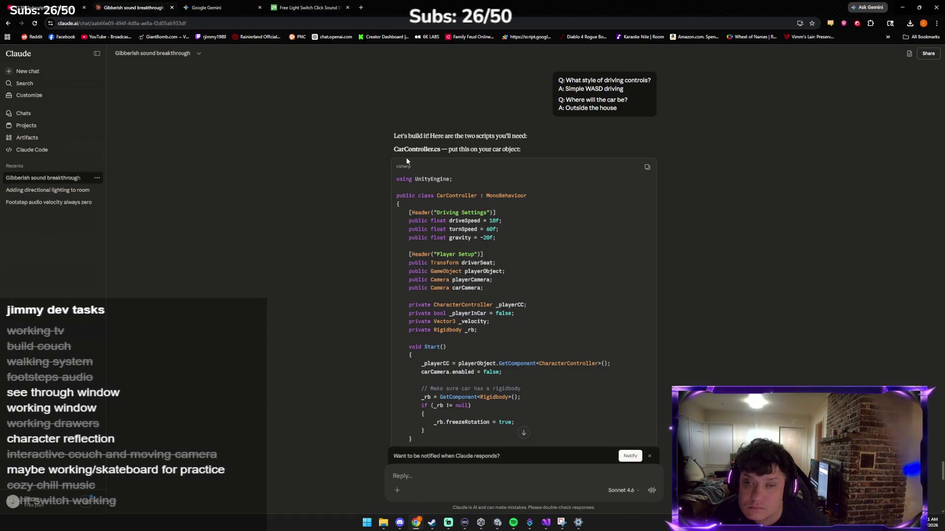
pyautogui.hotkey('alt', 'Tab')
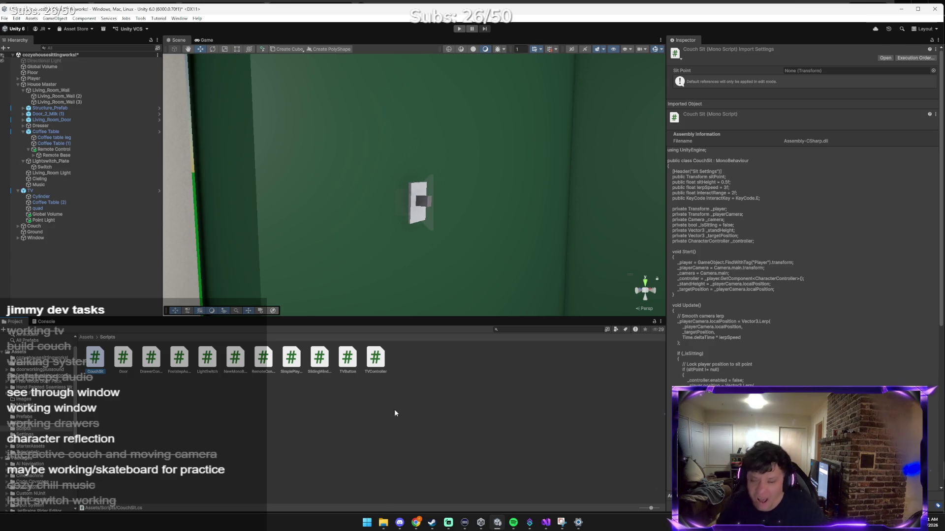
# Create a script named CarController in Scripts and open it in Visual Studio.
pyautogui.rightClick(404, 400)
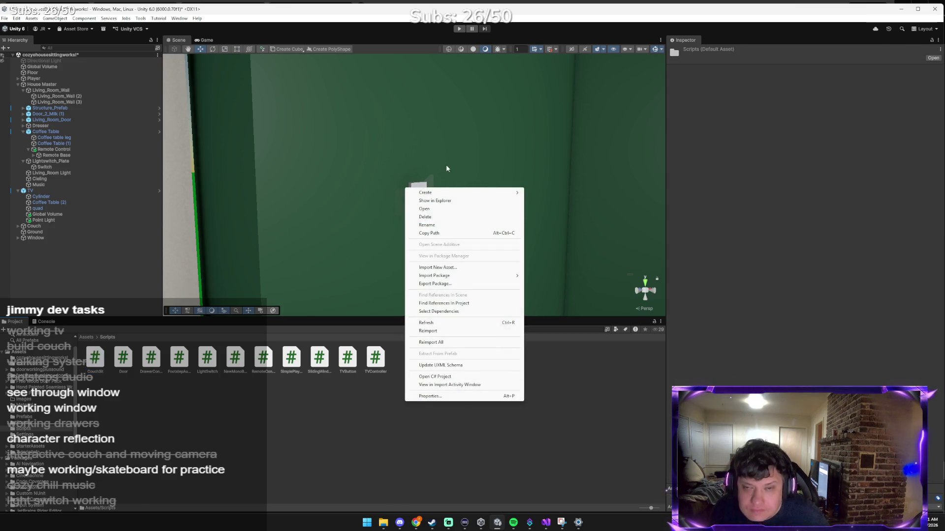
pyautogui.moveTo(426, 193)
pyautogui.click(541, 209)
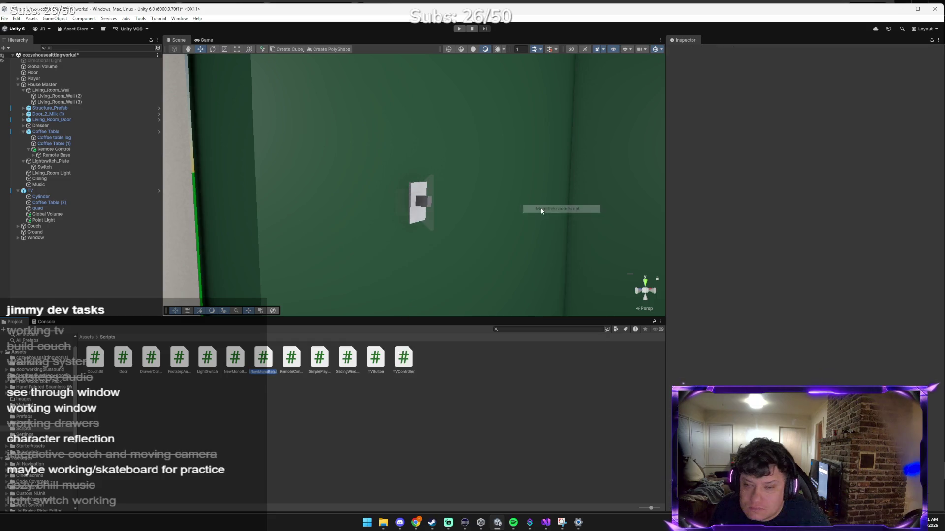
pyautogui.write('CarController')
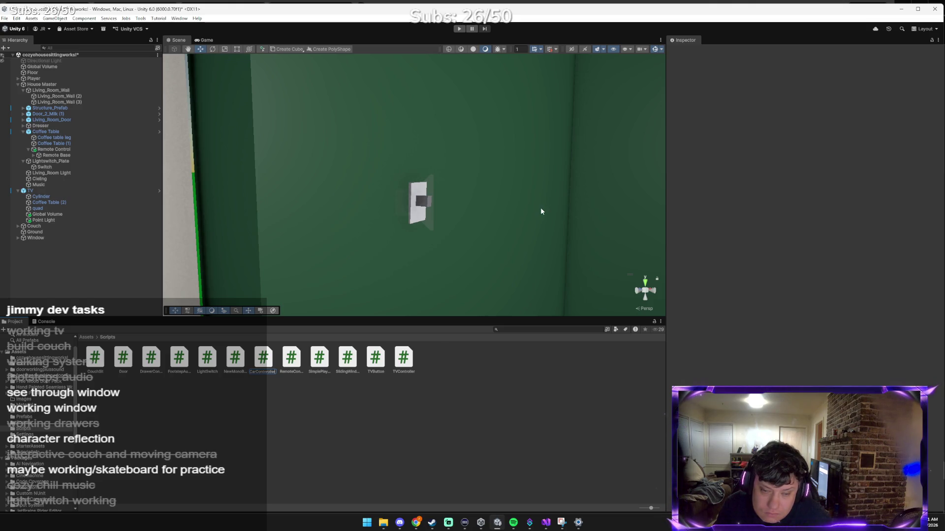
pyautogui.press('Return')
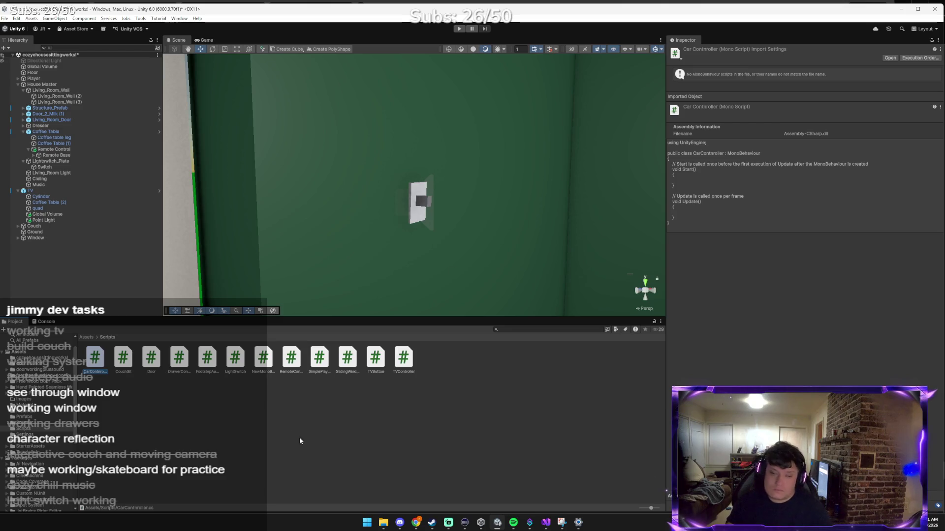
pyautogui.doubleClick(91, 362)
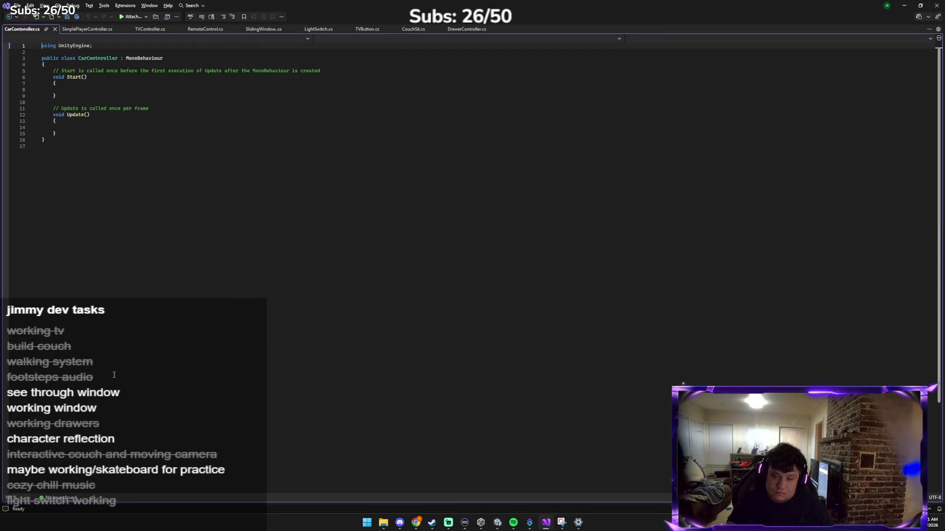
# Copy the CarController code block from Claude's reply.
pyautogui.hotkey('alt', 'Tab')
pyautogui.hotkey('alt', 'Tab')
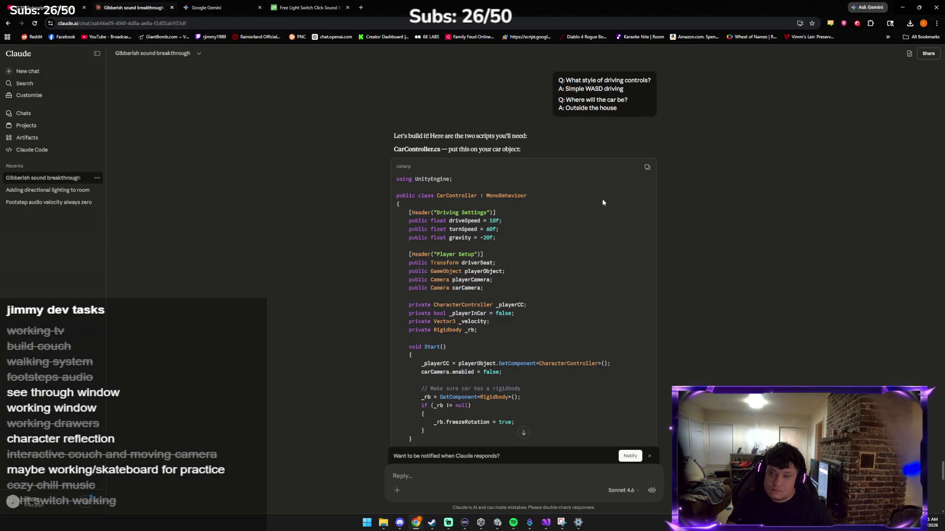
pyautogui.click(648, 168)
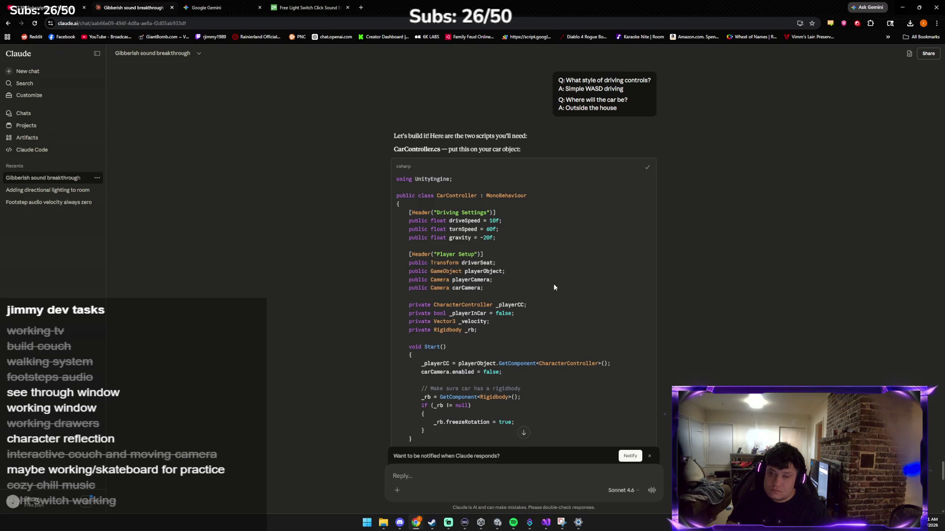
pyautogui.scroll(-2, 554, 286)
pyautogui.scroll(-7, 554, 286)
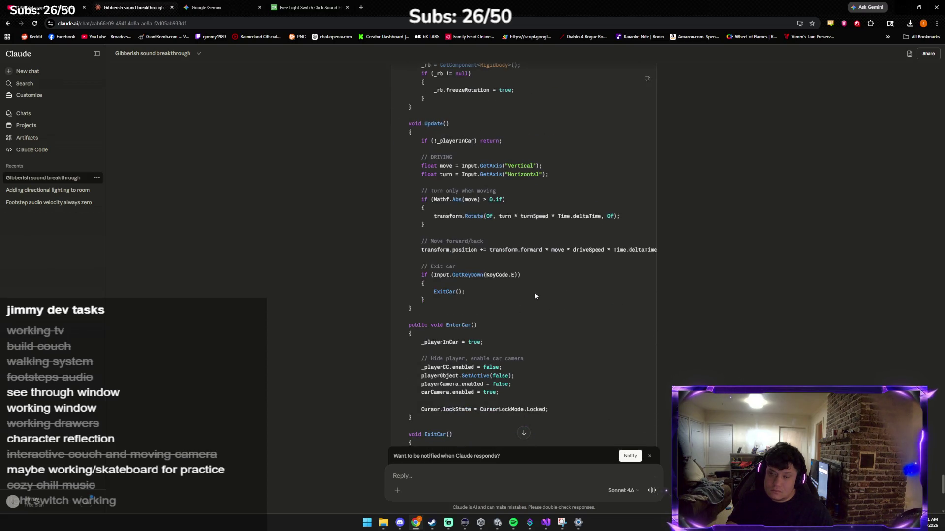
pyautogui.scroll(-1, 515, 302)
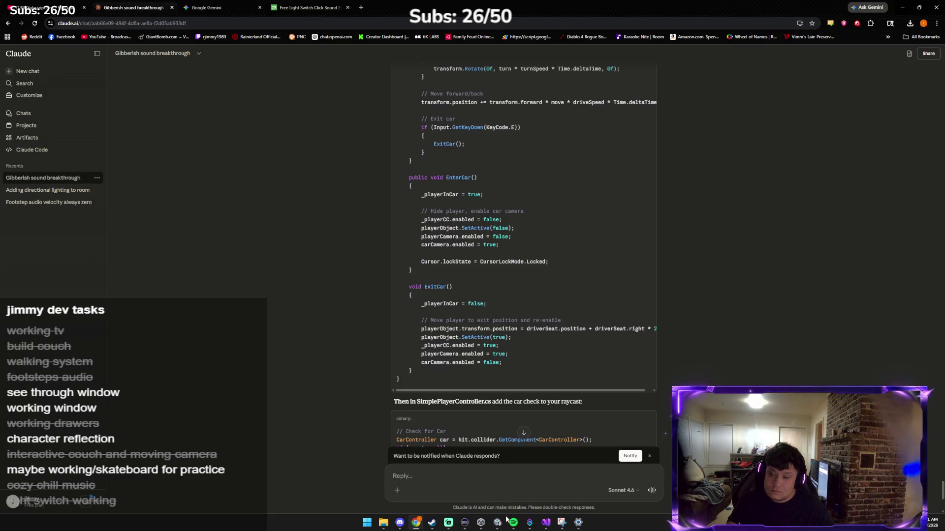
# Replace the CarController.cs template with the copied code, save, and let Unity recompile.
pyautogui.moveTo(497, 523)
pyautogui.click(477, 498)
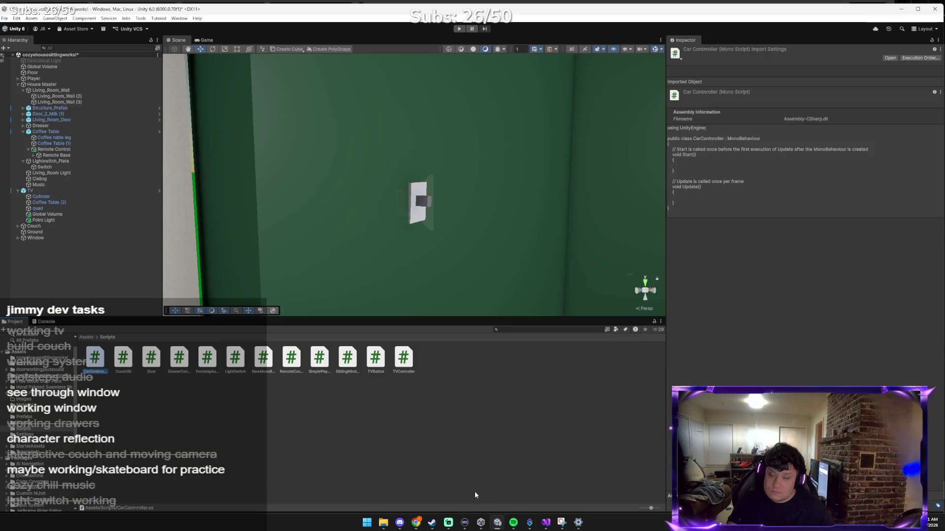
pyautogui.click(549, 529)
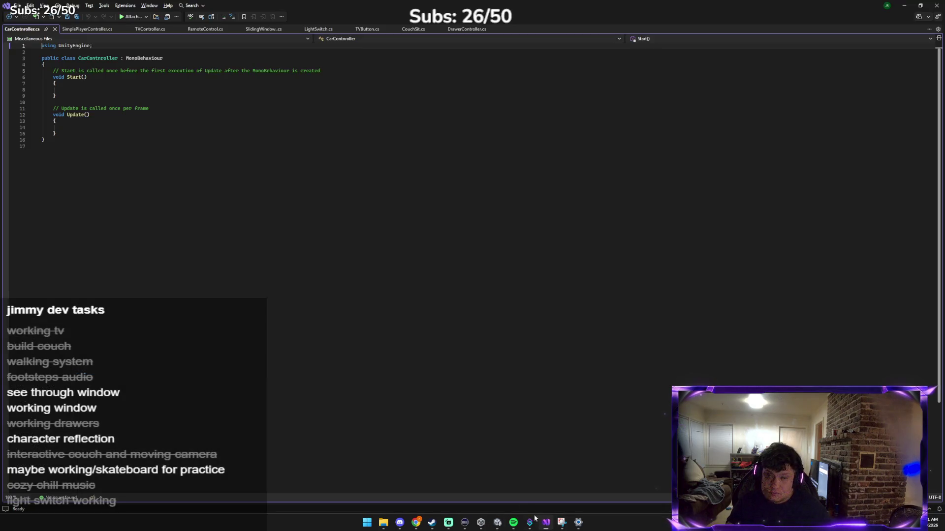
pyautogui.hotkey('ctrl', 'a')
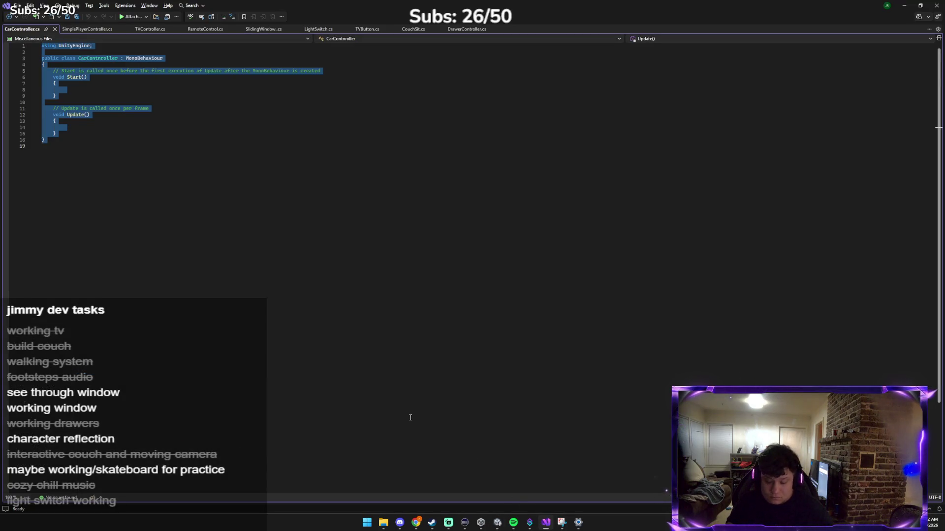
pyautogui.hotkey('ctrl', 'v')
pyautogui.hotkey('ctrl', 's')
pyautogui.click(497, 523)
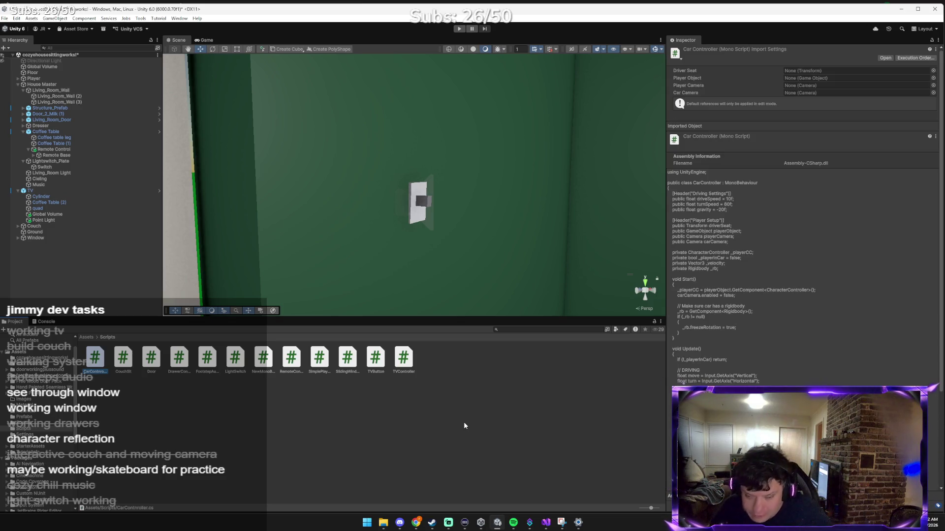
pyautogui.hotkey('alt', 'Tab')
pyautogui.hotkey('alt', 'Tab')
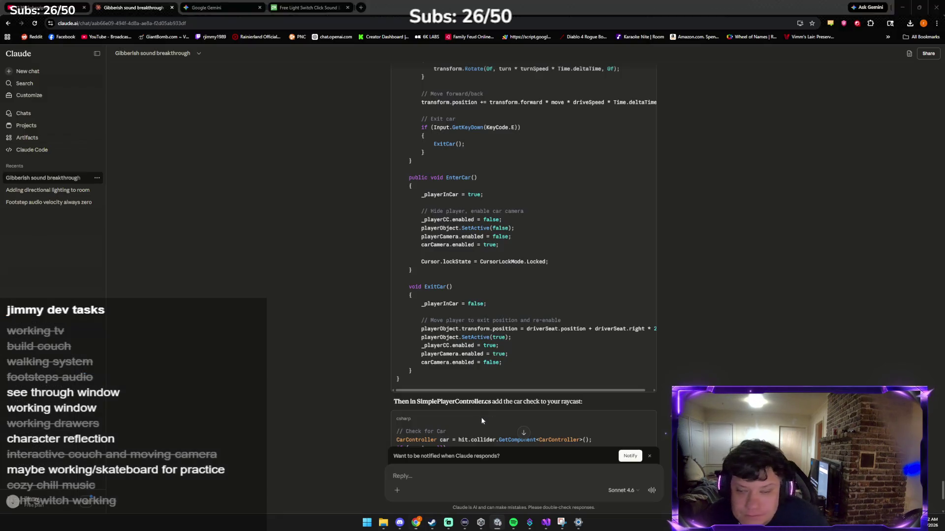
# Copy the SimplePlayerController 'Check for Car' raycast snippet that calls car.EnterCar().
pyautogui.scroll(-3, 475, 331)
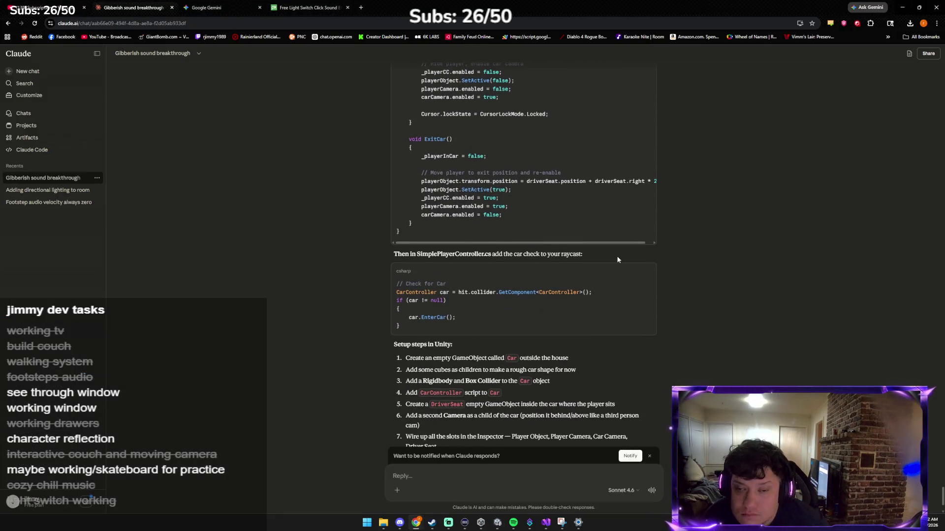
pyautogui.moveTo(577, 265)
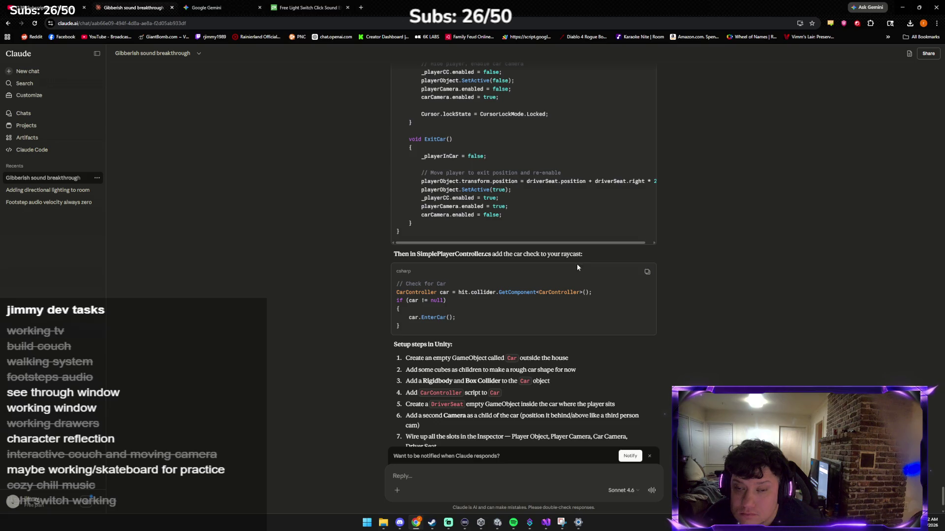
pyautogui.click(648, 273)
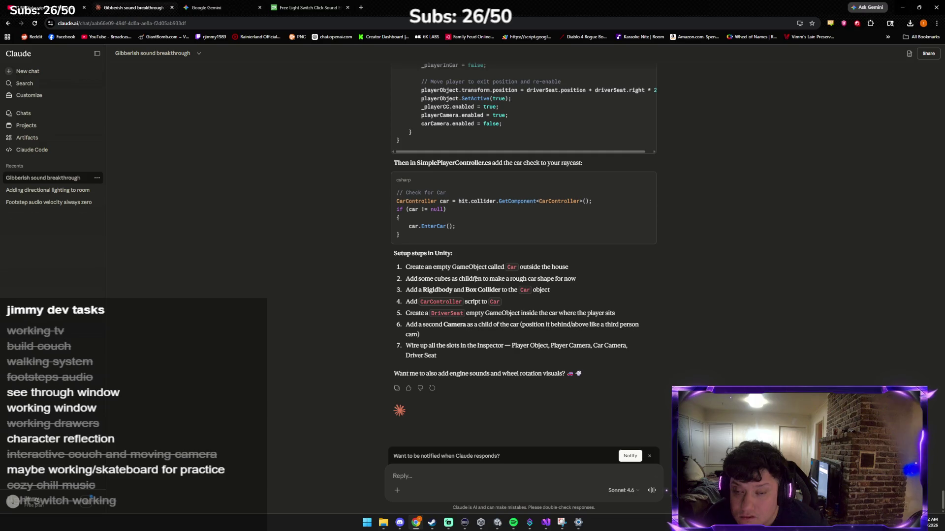
pyautogui.scroll(1, 474, 278)
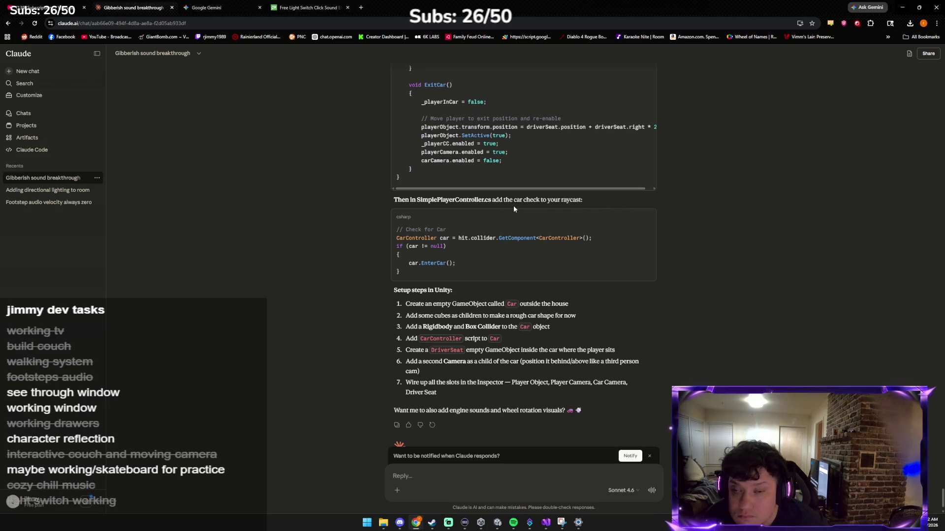
pyautogui.hotkey('alt', 'Tab')
pyautogui.hotkey('alt', 'Tab')
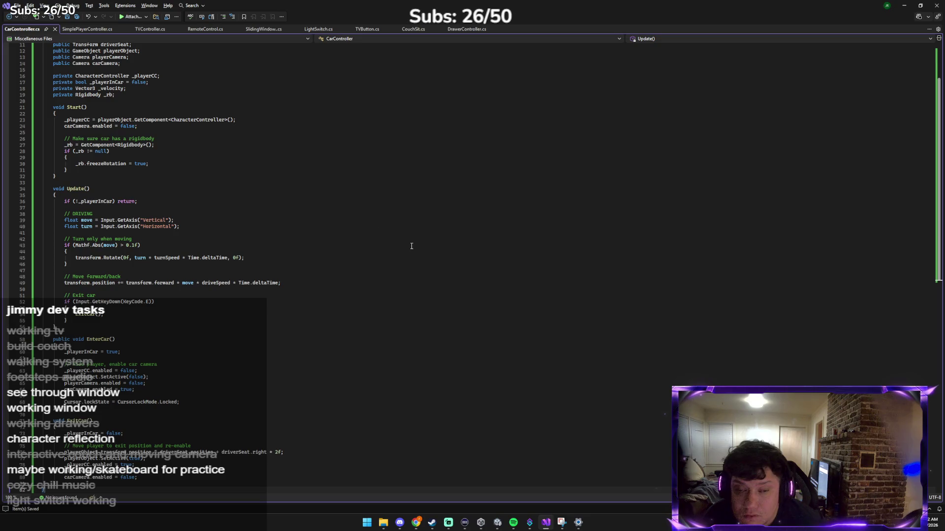
# Open SimplePlayerController.cs and search it for 'raycast', repeating the search after the no-more-occurrences notice.
pyautogui.click(88, 29)
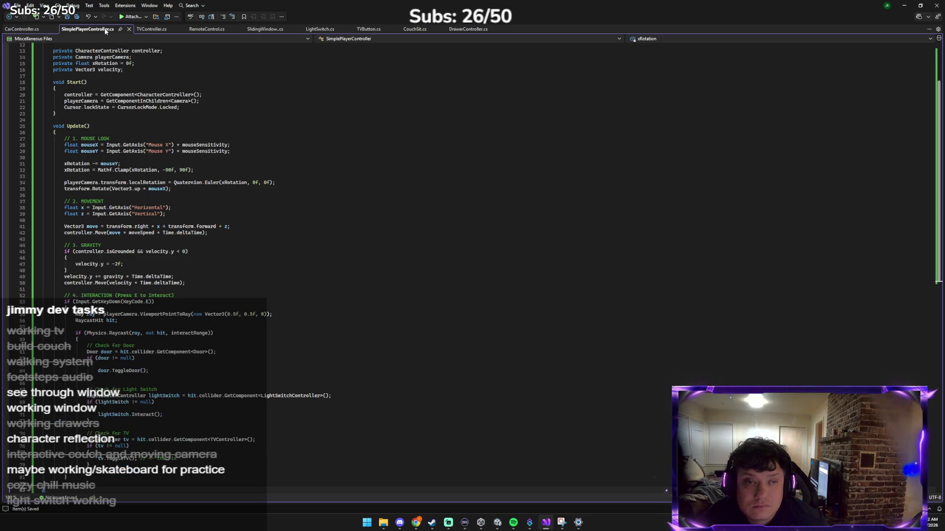
pyautogui.hotkey('ctrl', 'f')
pyautogui.write('ray')
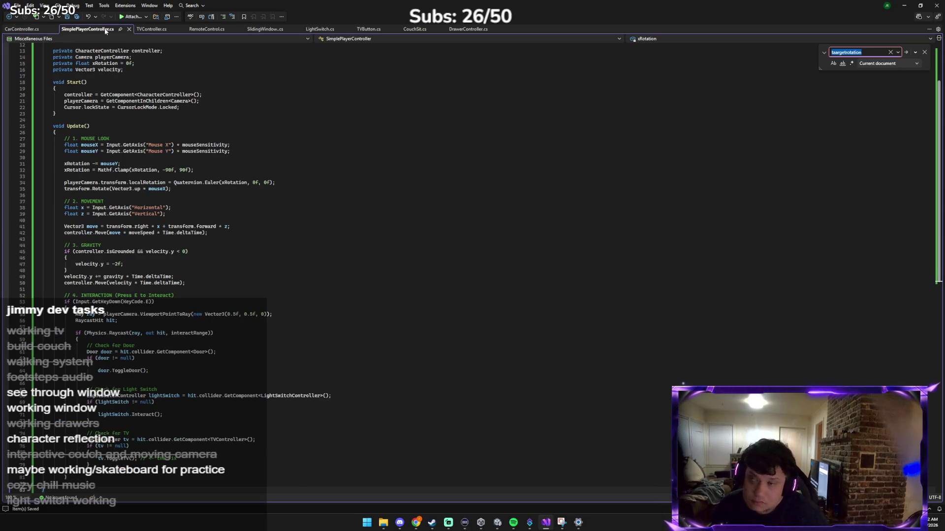
pyautogui.write('cas')
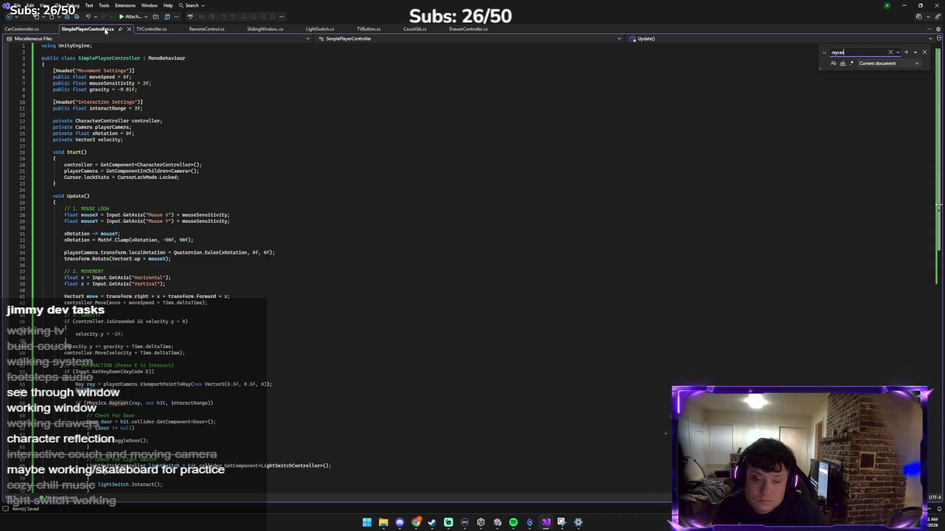
pyautogui.press('Return')
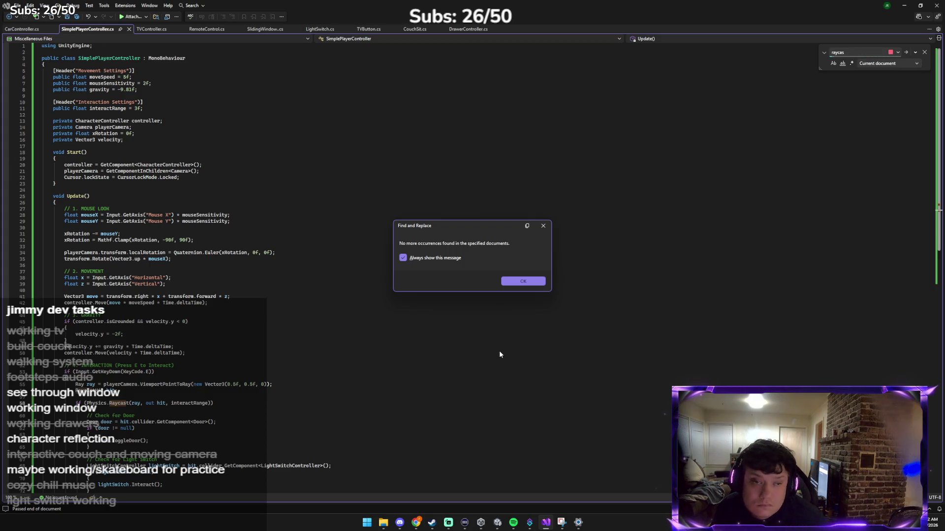
pyautogui.click(543, 226)
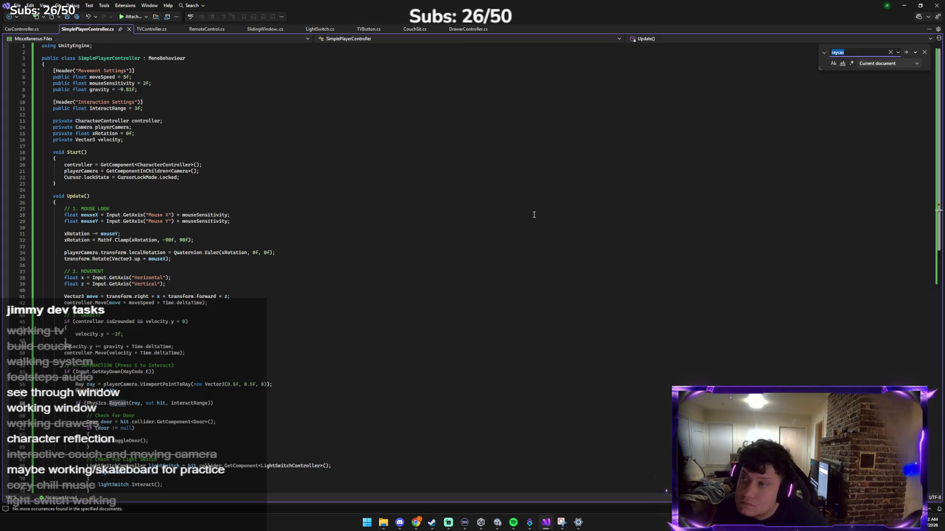
pyautogui.write('t')
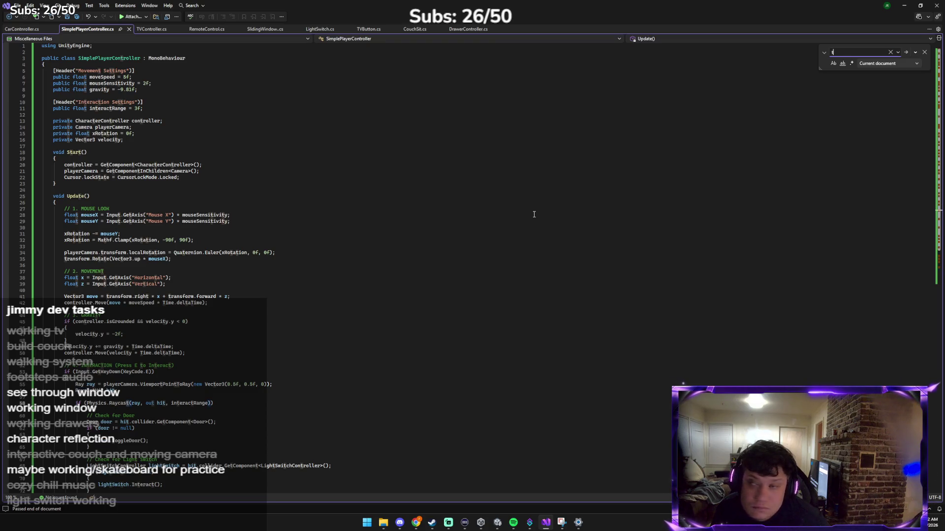
pyautogui.press('BackSpace')
pyautogui.write('ra')
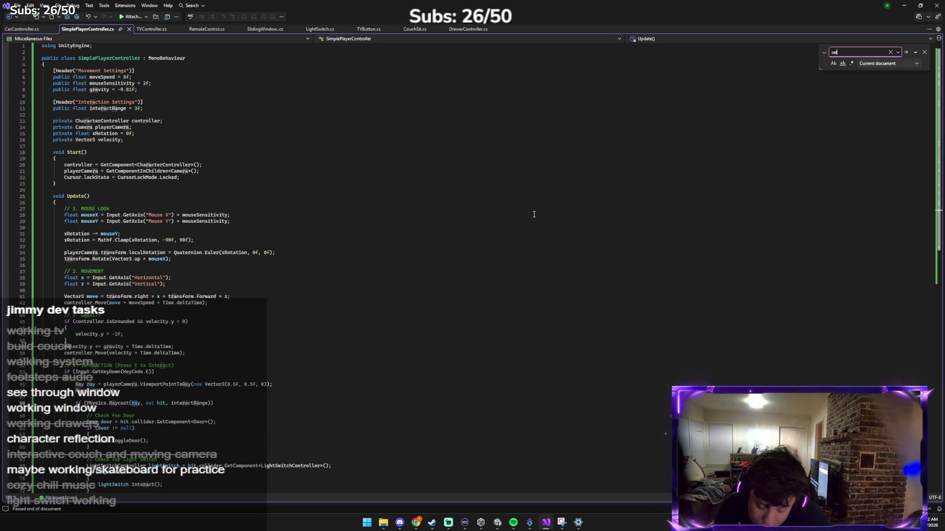
pyautogui.write('ycast')
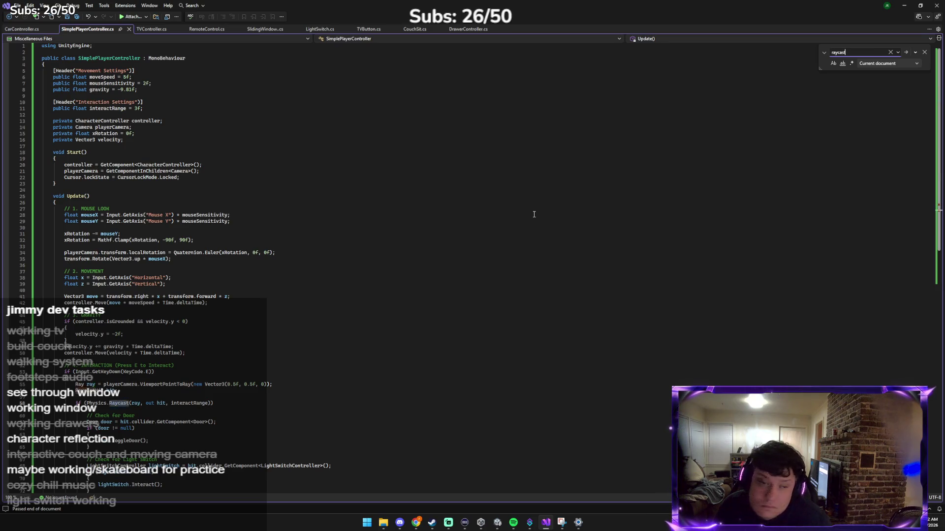
pyautogui.press('Return')
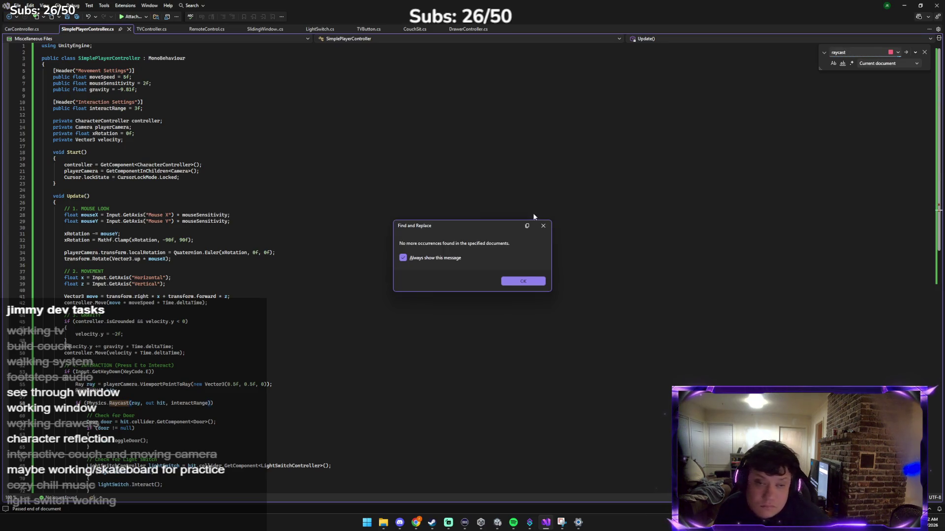
# Dismiss the no-more-occurrences notice and select all the SimplePlayerController code.
pyautogui.click(542, 228)
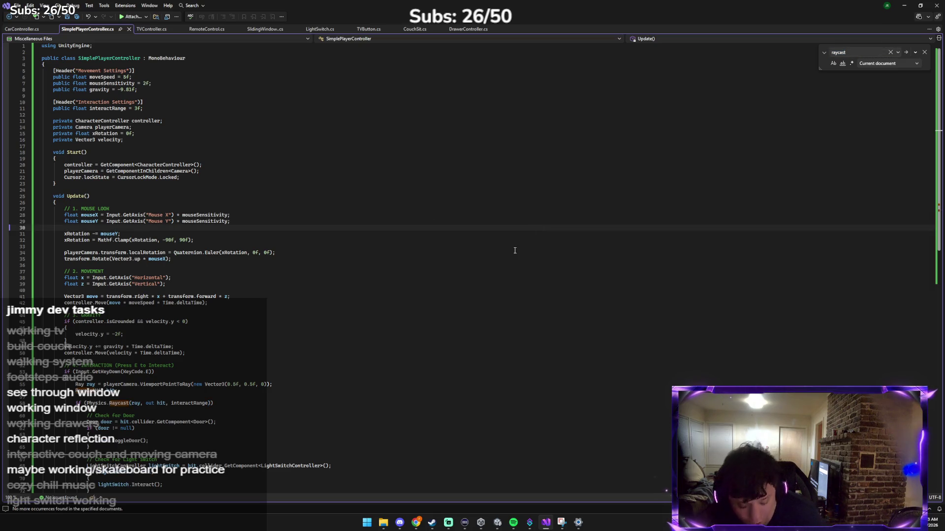
pyautogui.click(514, 249)
pyautogui.hotkey('ctrl', 'a')
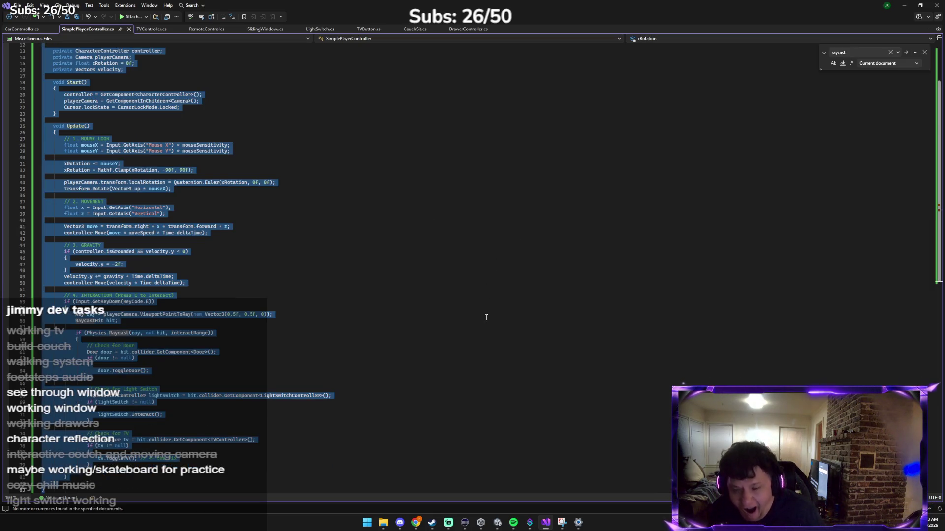
# Switch from Visual Studio to the Claude chat window.
pyautogui.hotkey('alt', 'Tab')
pyautogui.press('Tab')
pyautogui.press('Tab')
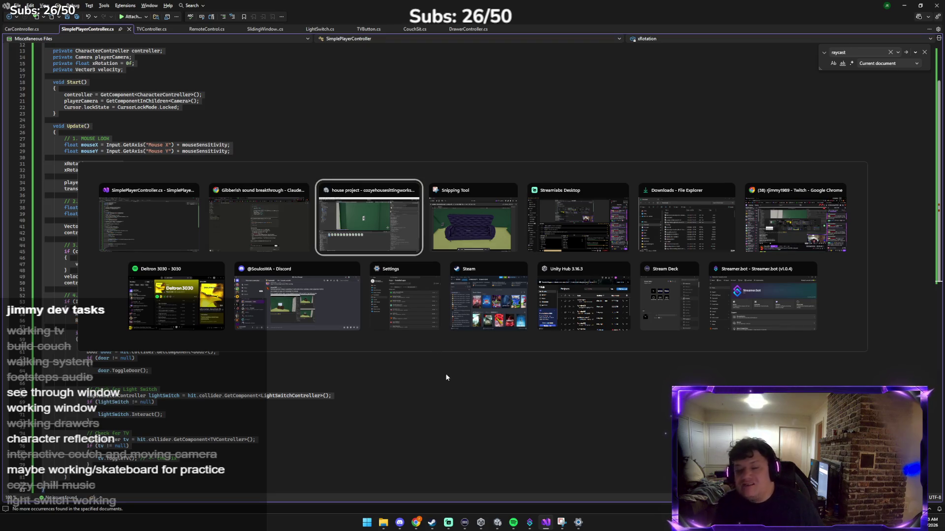
pyautogui.click(280, 218)
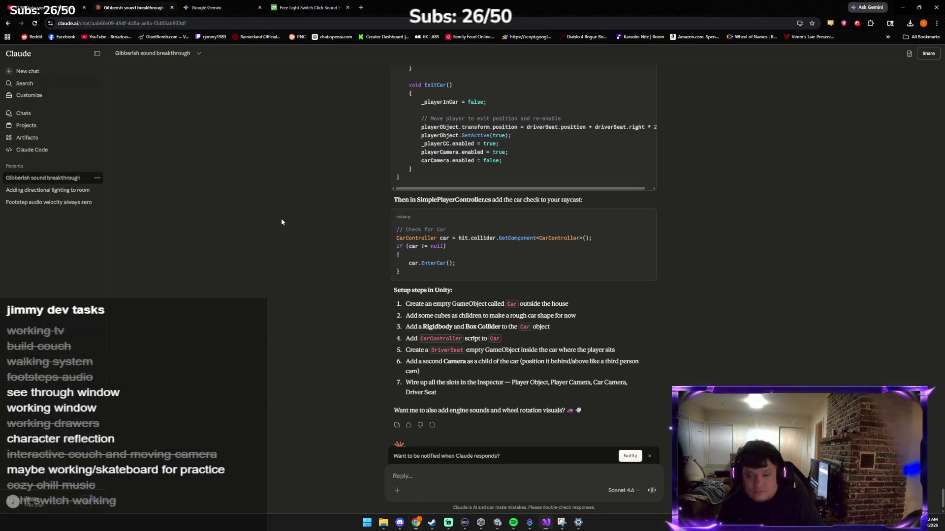
# Send the SimplePlayerController code to Claude so it adds a Car raycast check, then return to Unity.
pyautogui.hotkey('ctrl', 'v')
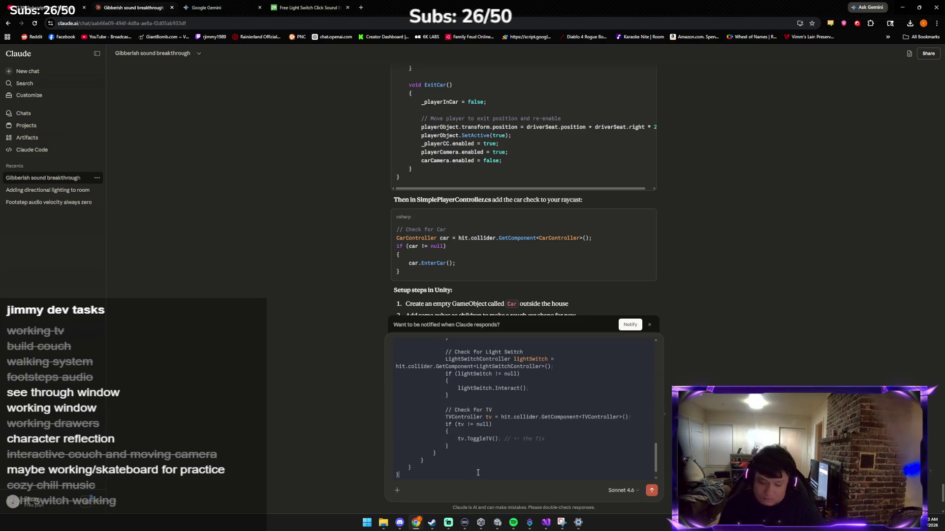
pyautogui.press('Return')
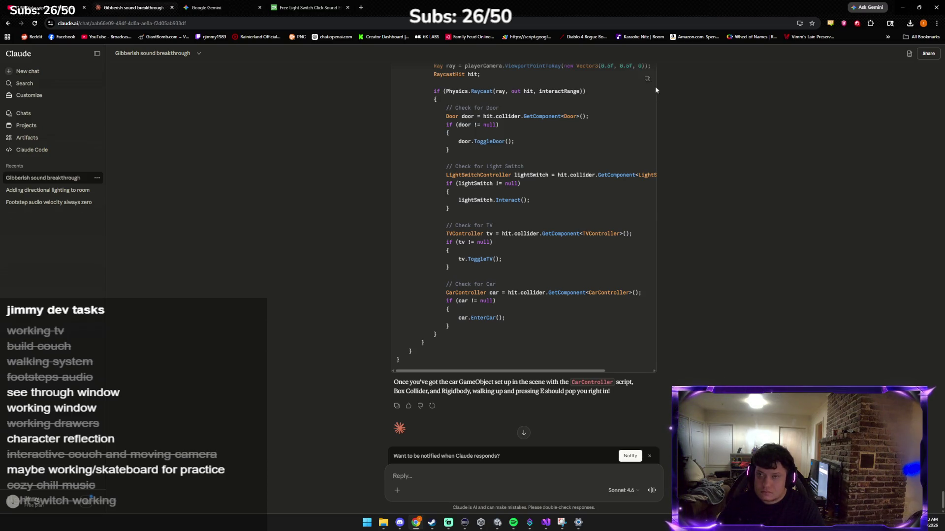
pyautogui.click(496, 522)
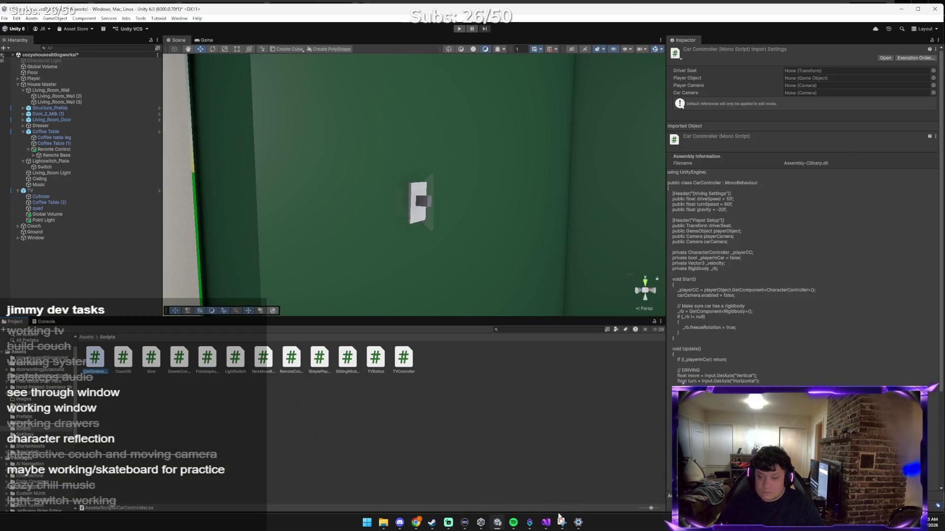
# Replace SimplePlayerController.cs with the updated Car-check code and save it.
pyautogui.click(545, 522)
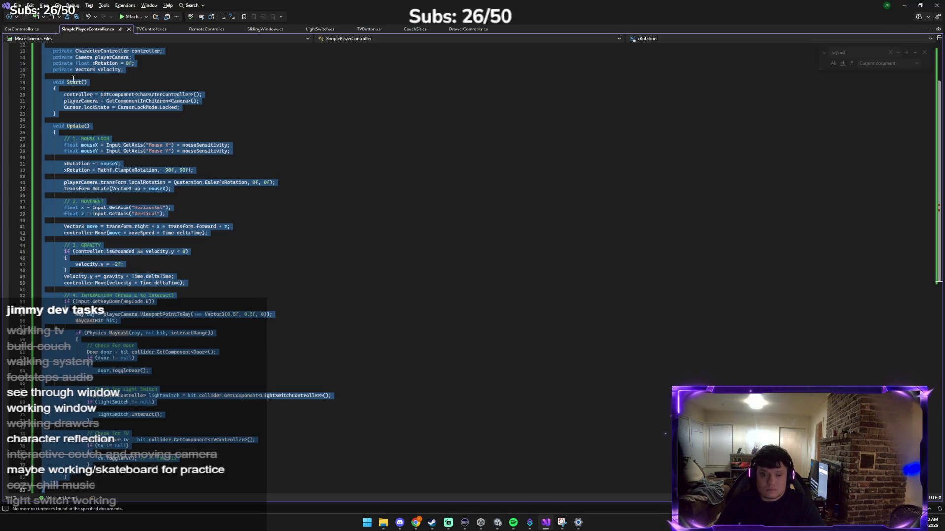
pyautogui.hotkey('ctrl', 'v')
pyautogui.hotkey('ctrl', 's')
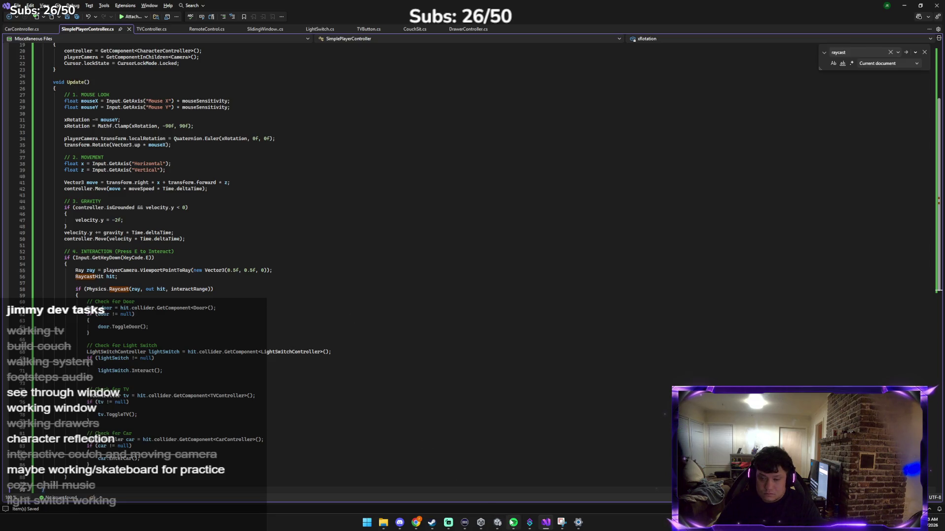
# Let Unity recompile the script, then go back to the Claude chat.
pyautogui.click(497, 522)
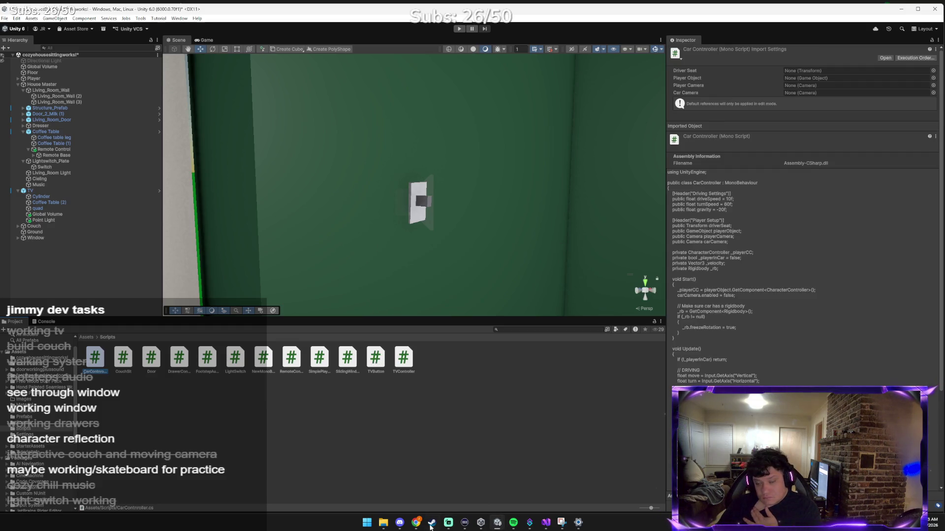
pyautogui.moveTo(416, 522)
pyautogui.click(409, 491)
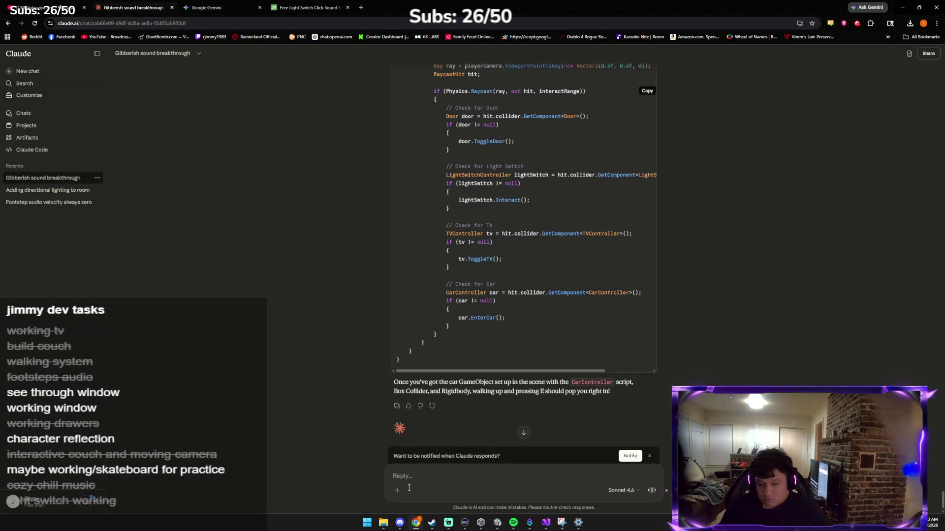
# Ask Claude how to make a cool Impala like Dean Winchester's.
pyautogui.write('how do i make a cool impala like ')
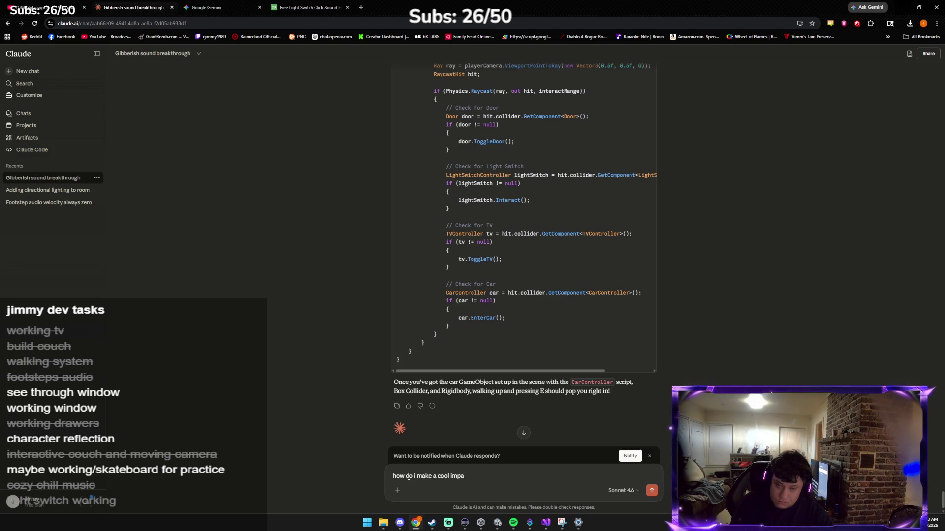
pyautogui.write('dean winchest')
pyautogui.press('Return')
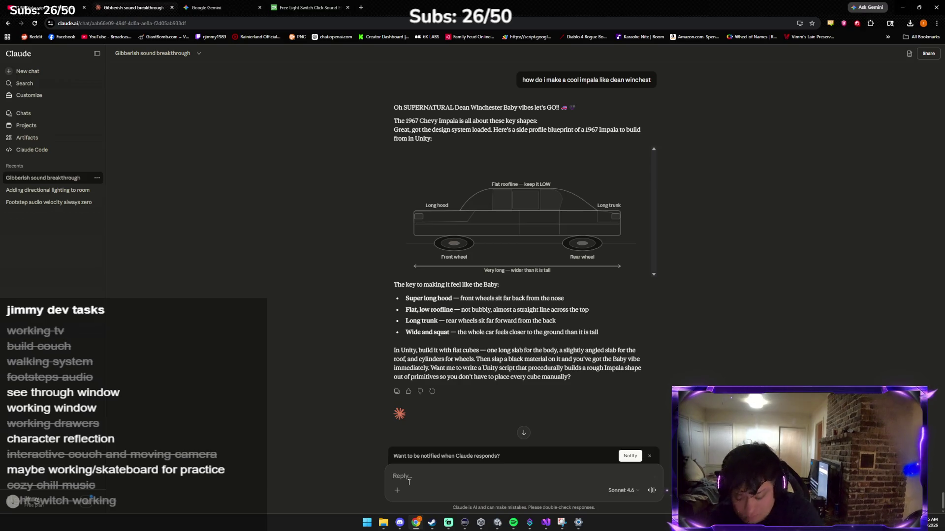
# Ask Claude for a simple cube-style car instead and scroll through its parts list.
pyautogui.write('no we')
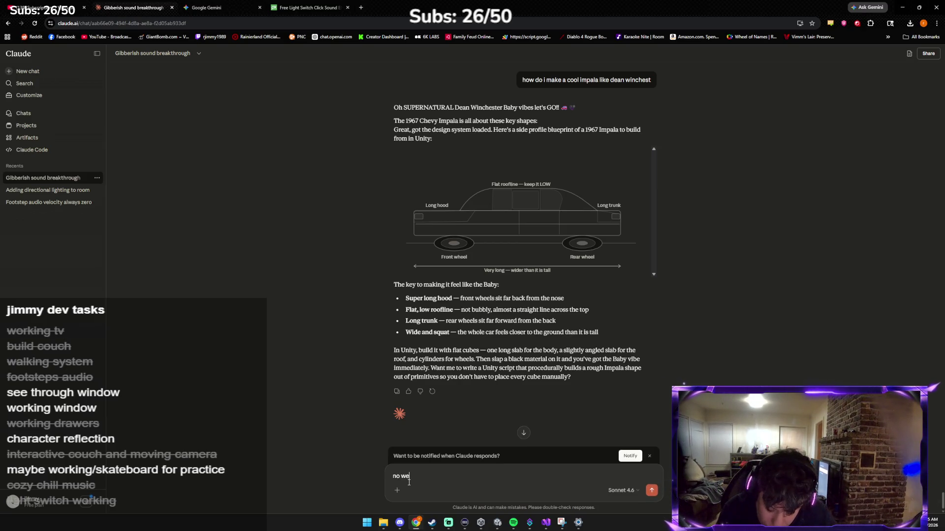
pyautogui.press('BackSpace')
pyautogui.write('should ')
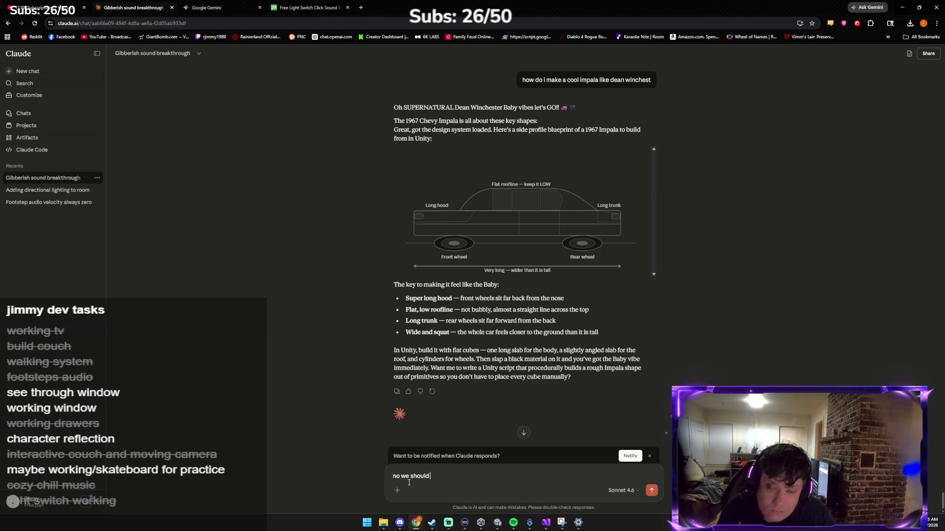
pyautogui.write('probab')
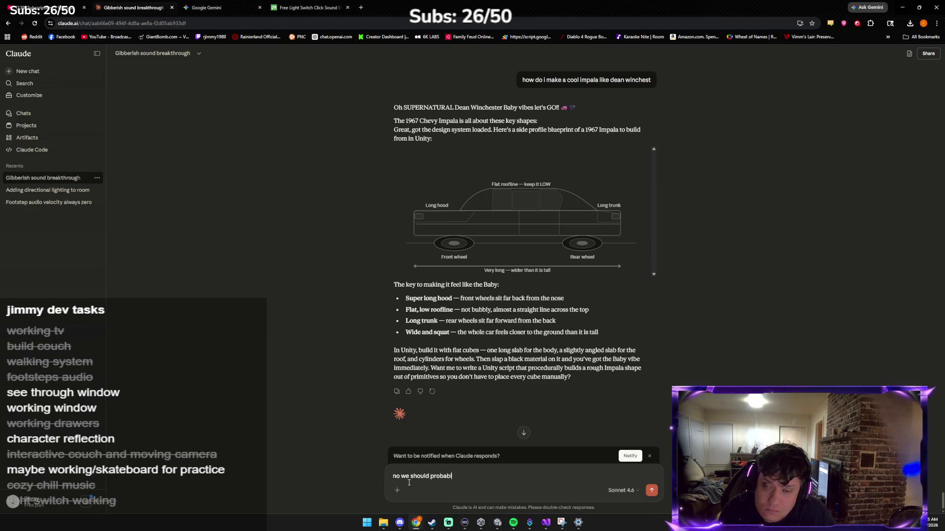
pyautogui.write('t')
pyautogui.press('BackSpace')
pyautogui.write('cube s')
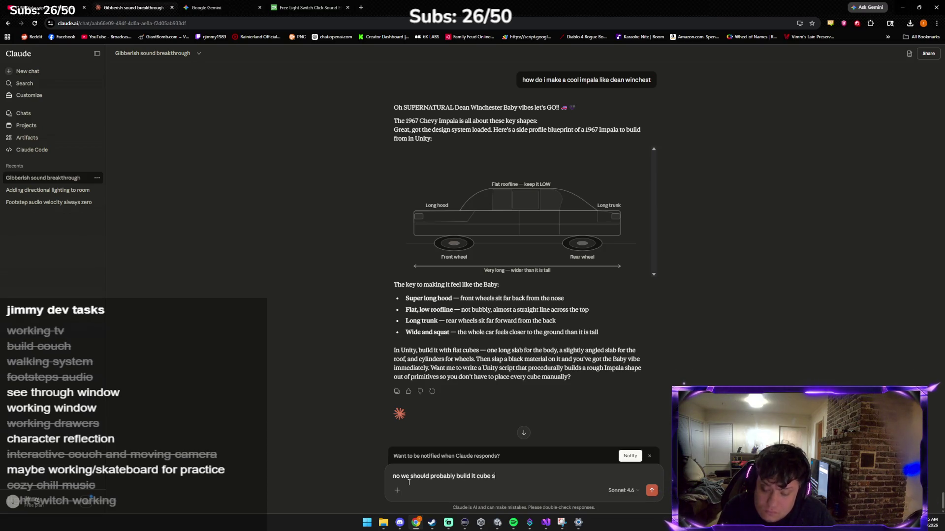
pyautogui.write('tyle but')
pyautogui.write(' nothing crazy')
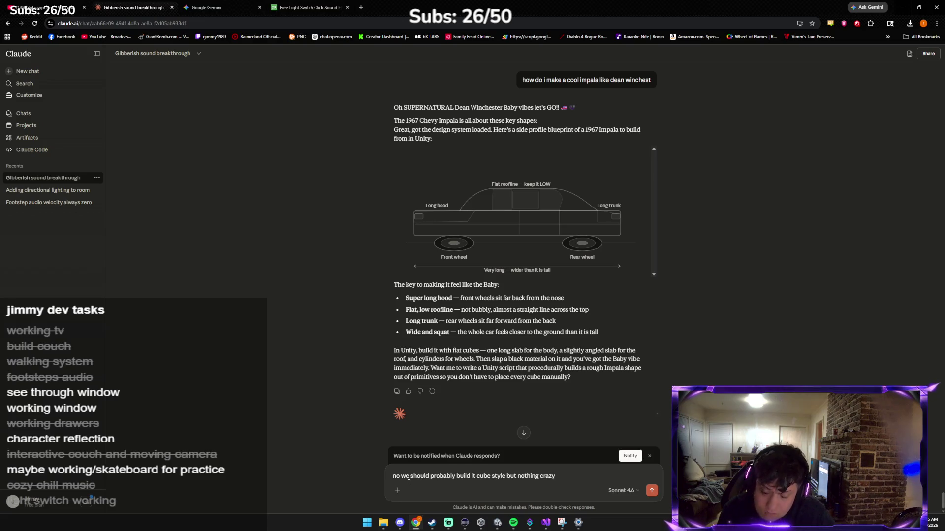
pyautogui.press('Return')
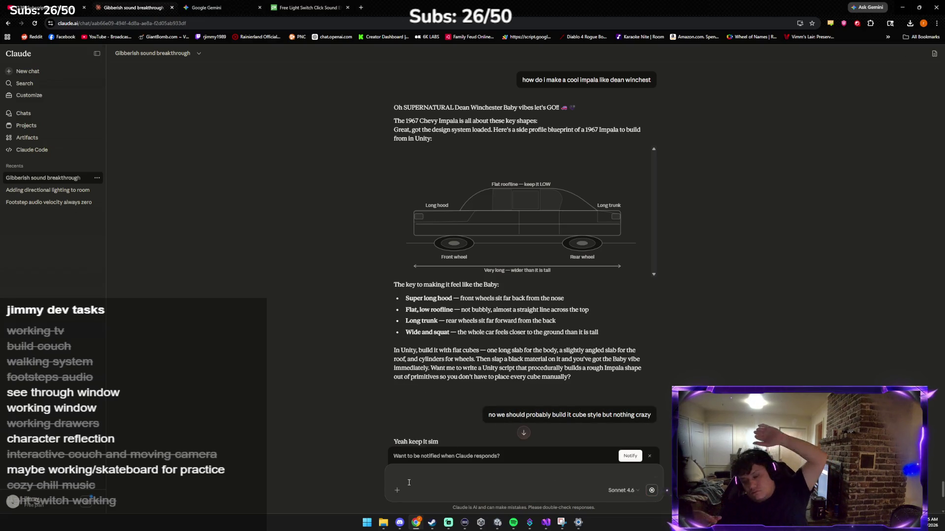
pyautogui.scroll(-3, 463, 310)
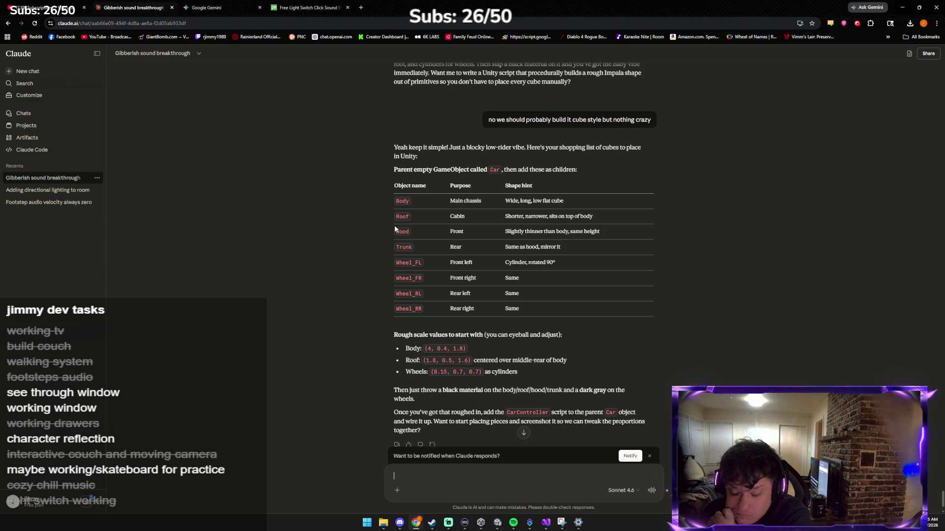
# Ask Claude for a skill rank and how to make a car, then start a reply rejecting the store option.
pyautogui.write('what rank do you put')
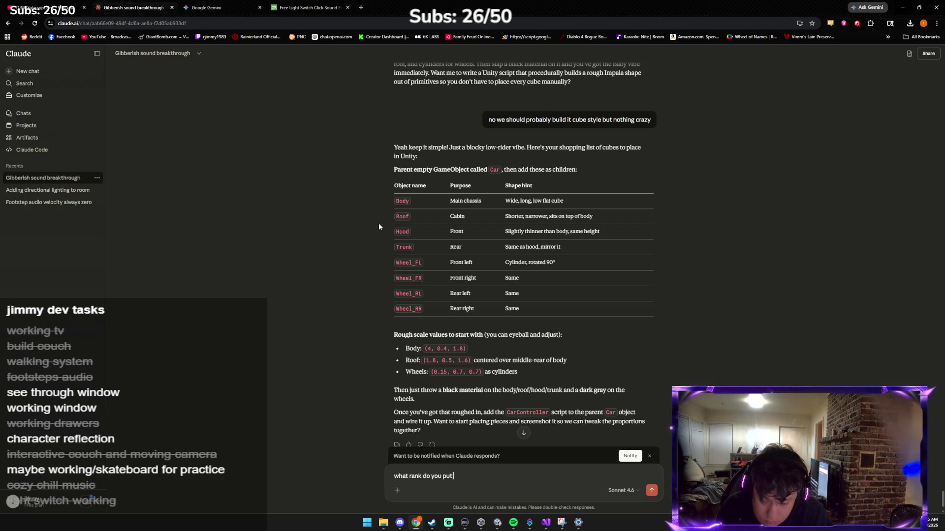
pyautogui.write(' me for this haha')
pyautogui.press('Return')
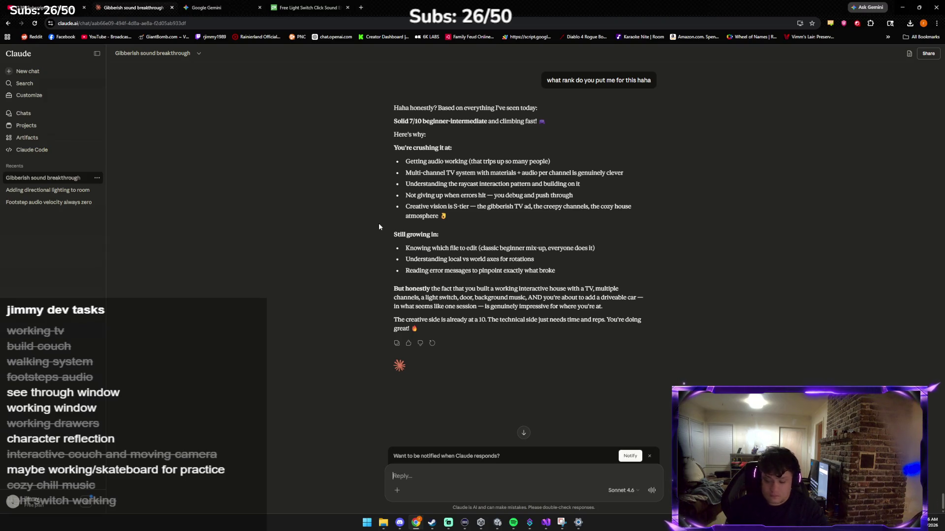
pyautogui.write('how tf we gonna ma')
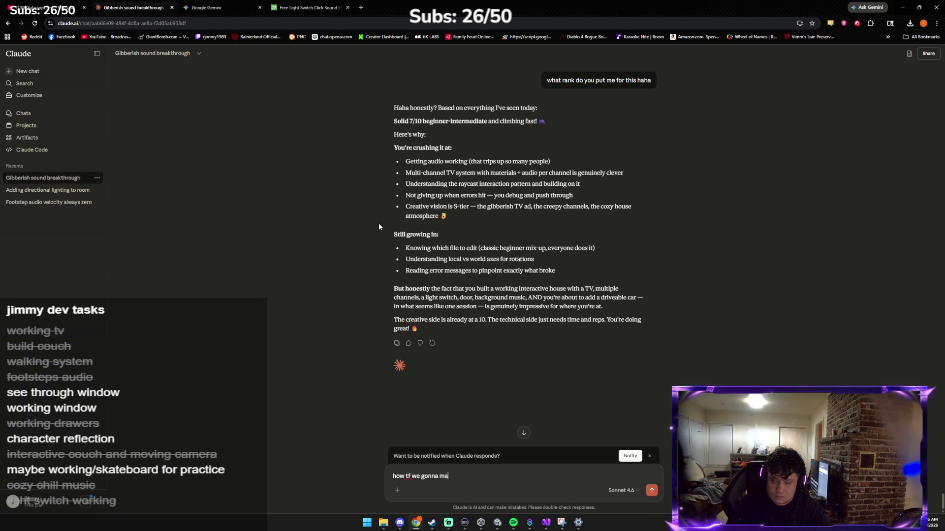
pyautogui.write('ke a car')
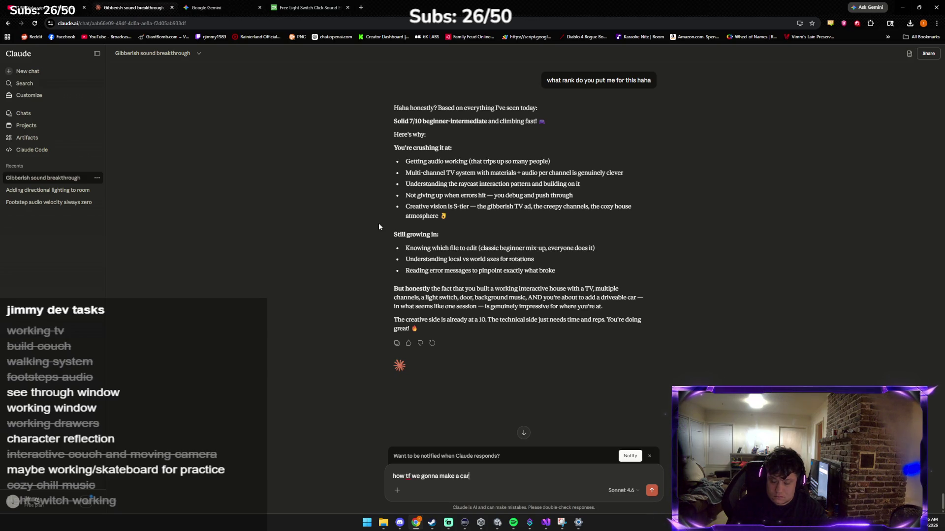
pyautogui.press('Return')
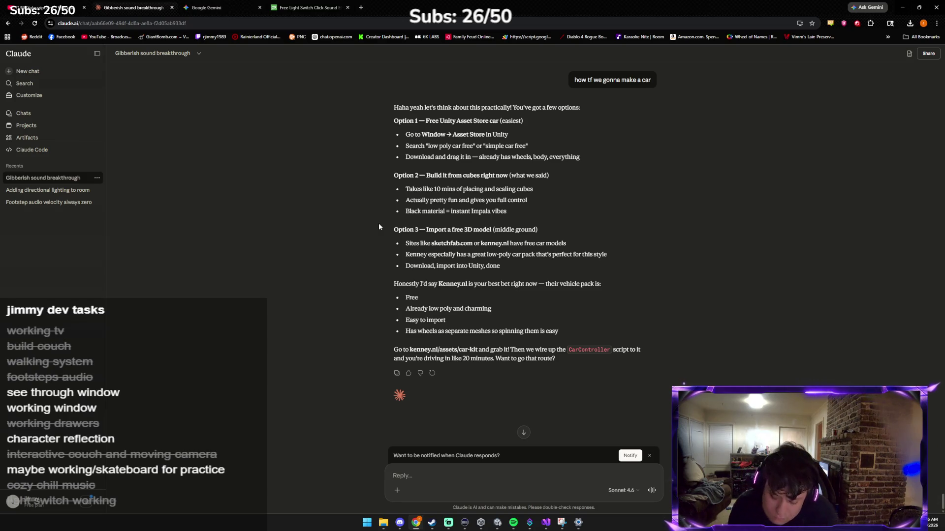
pyautogui.write('I feel w')
pyautogui.write('eird just getting it from the stor3e')
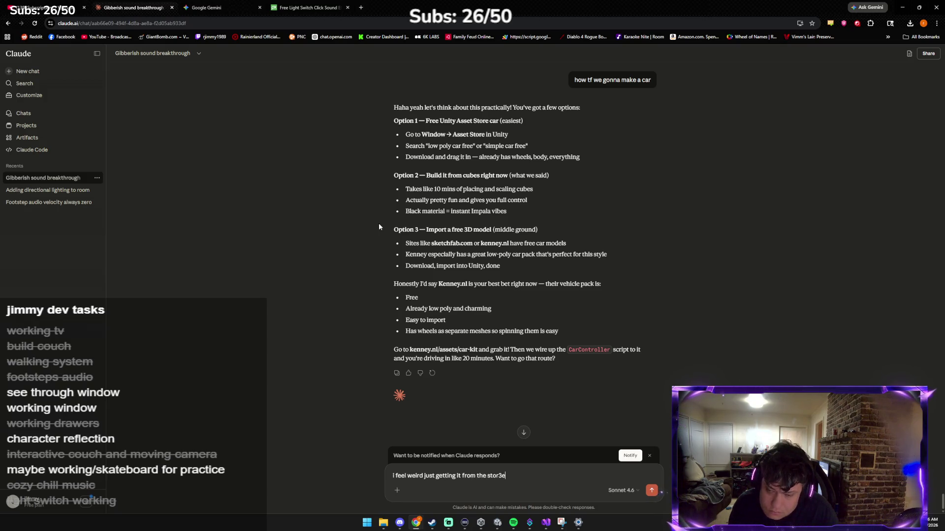
pyautogui.hotkey('alt', 'Tab')
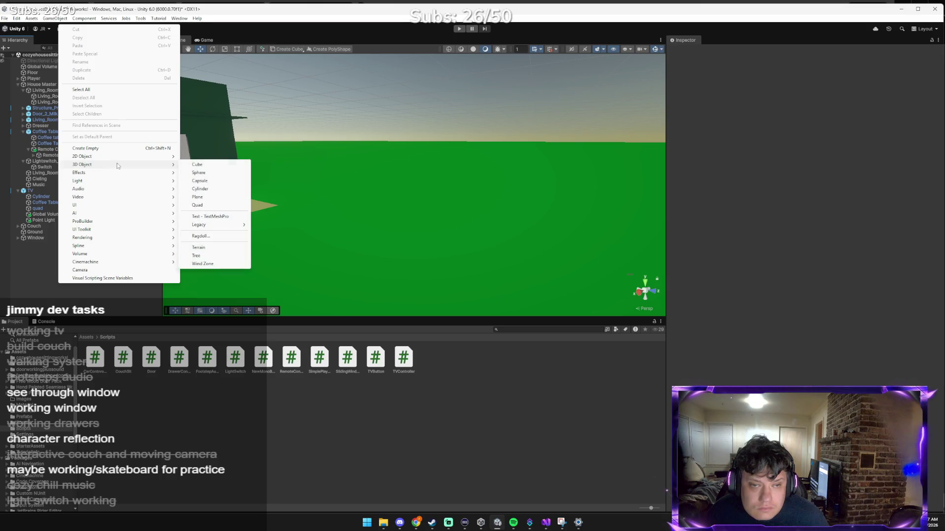
# Delete the accidentally added Cube from the scene.
pyautogui.click(221, 165)
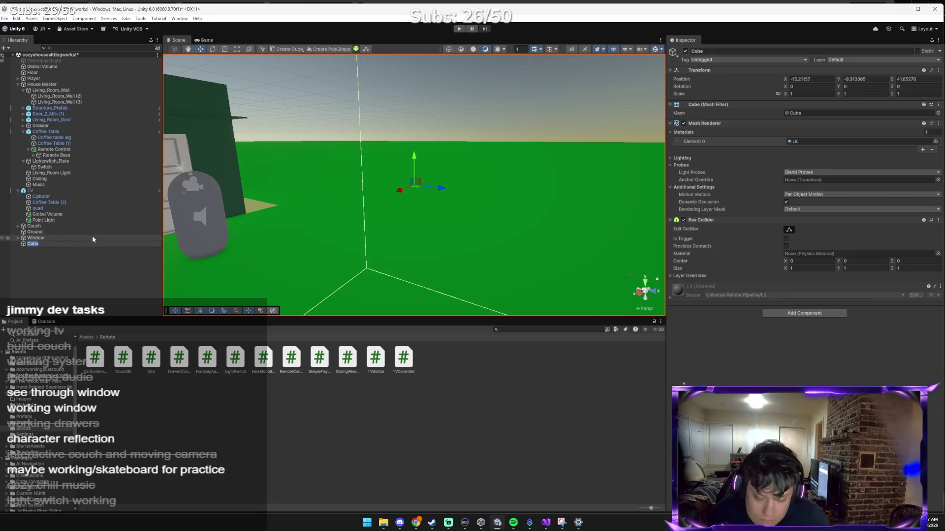
pyautogui.click(67, 265)
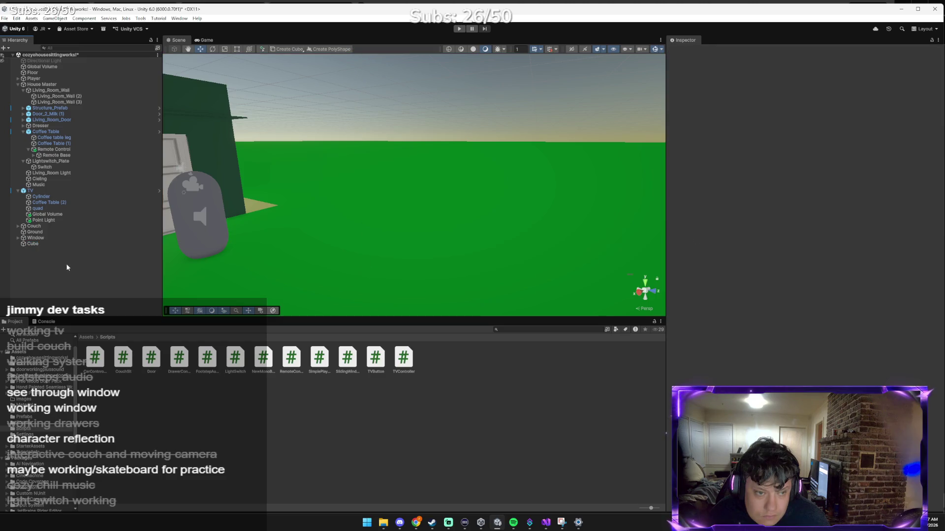
pyautogui.click(50, 244)
pyautogui.press('Delete')
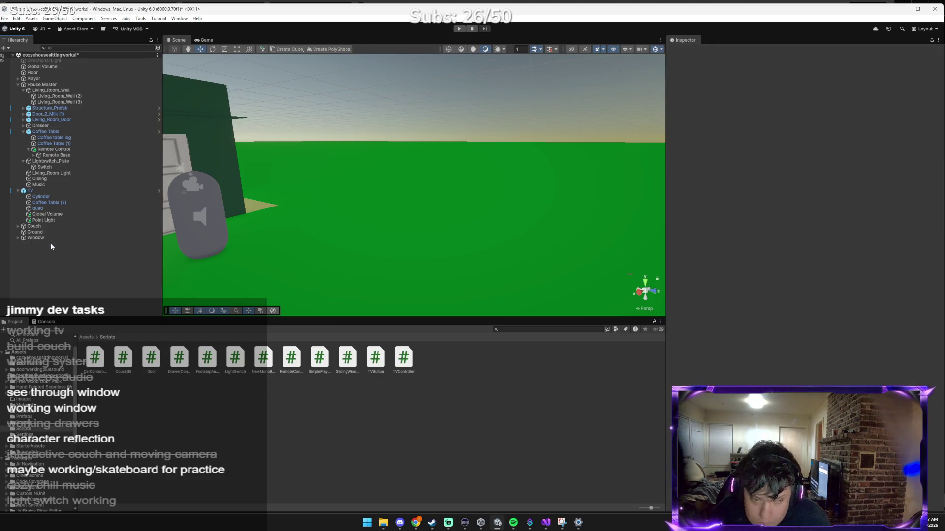
# Create an empty GameObject named Car in the Hierarchy.
pyautogui.rightClick(53, 261)
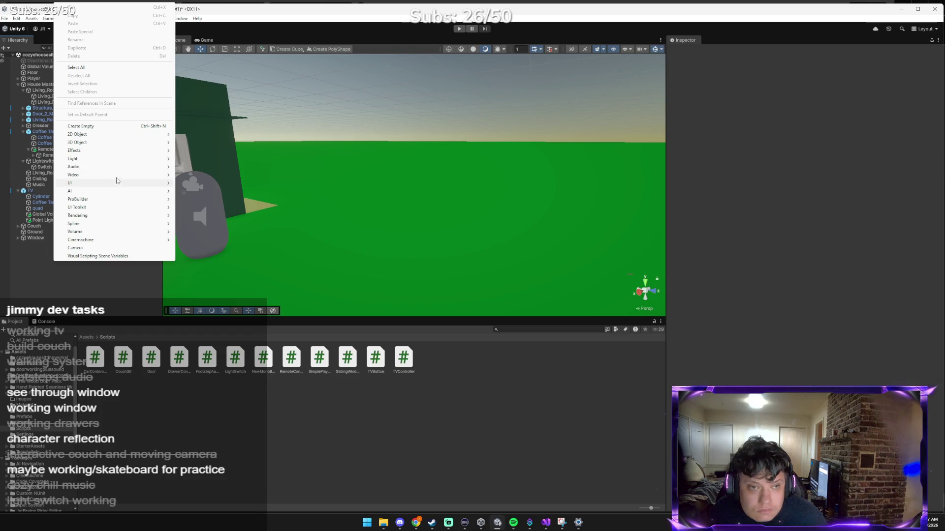
pyautogui.click(117, 127)
pyautogui.write('G')
pyautogui.write('ar')
pyautogui.press('Return')
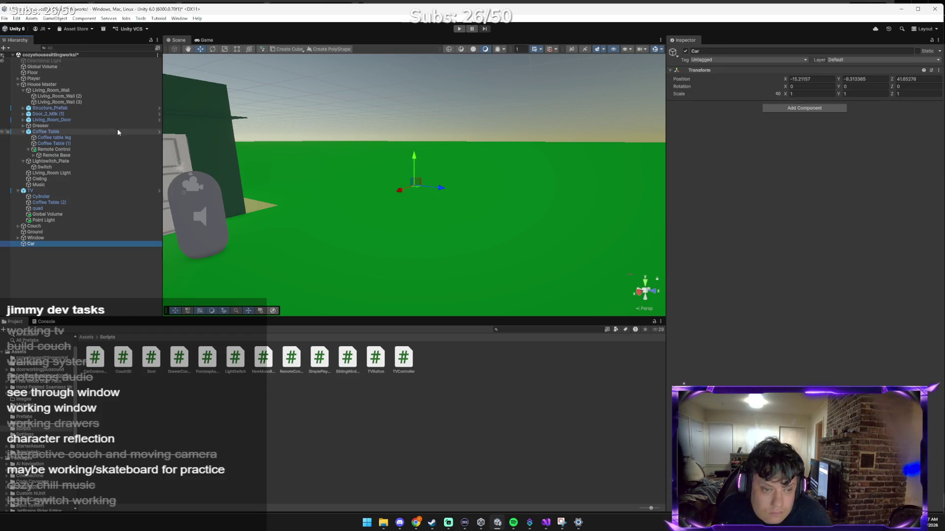
pyautogui.hotkey('alt', 'Tab')
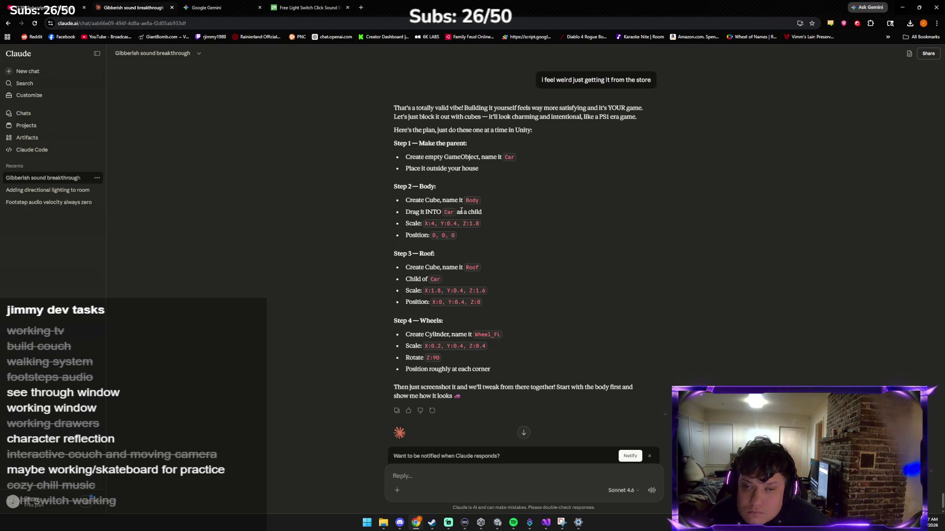
# Glance at the Claude chat instructions, then return to the Unity editor.
pyautogui.hotkey('alt', 'Tab')
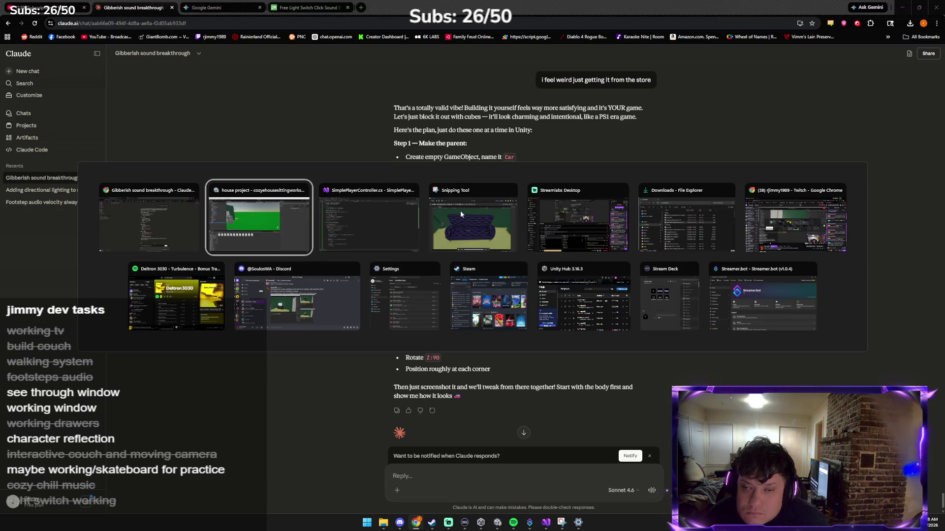
pyautogui.click(189, 218)
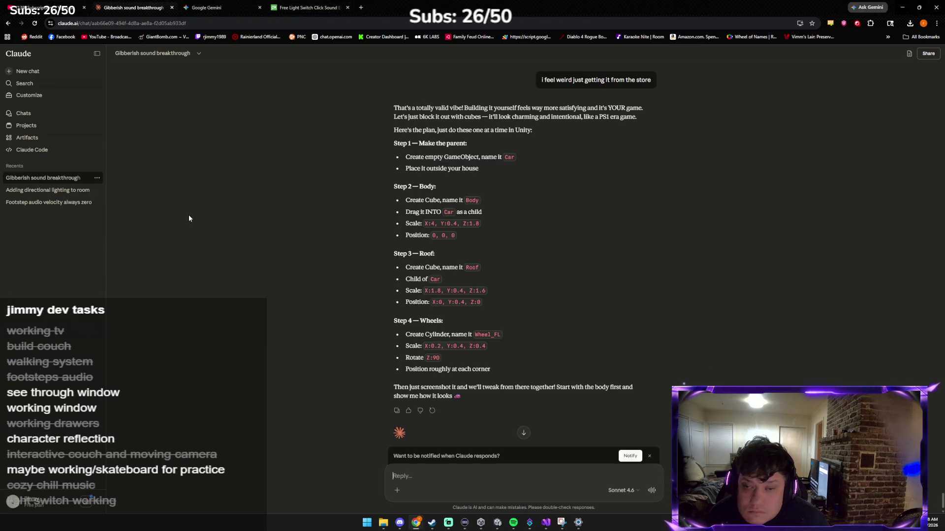
pyautogui.hotkey('alt', 'Tab')
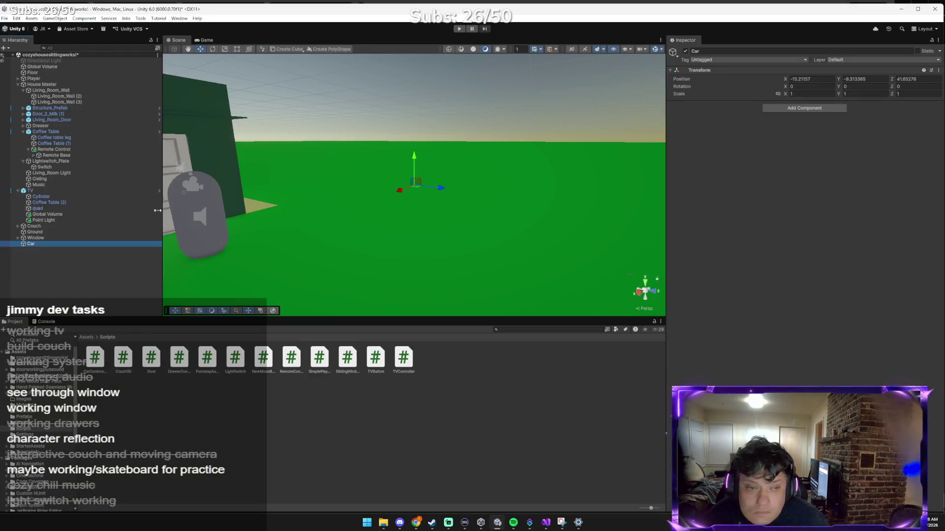
# Add a Cube as a child of the Car object.
pyautogui.rightClick(87, 244)
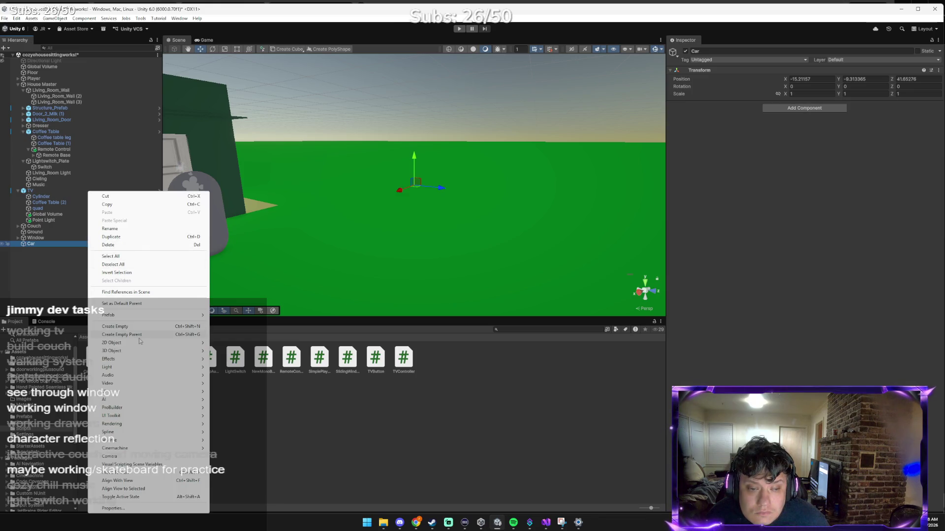
pyautogui.moveTo(135, 354)
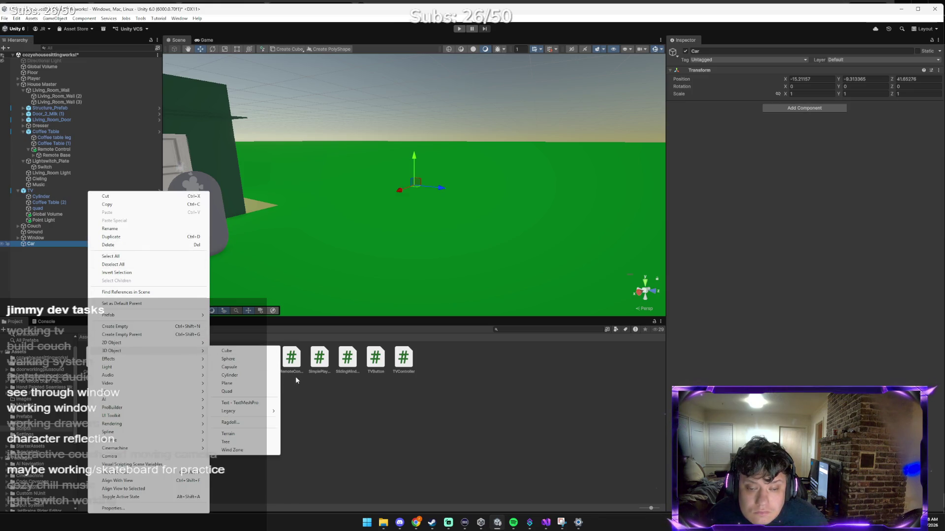
pyautogui.click(230, 351)
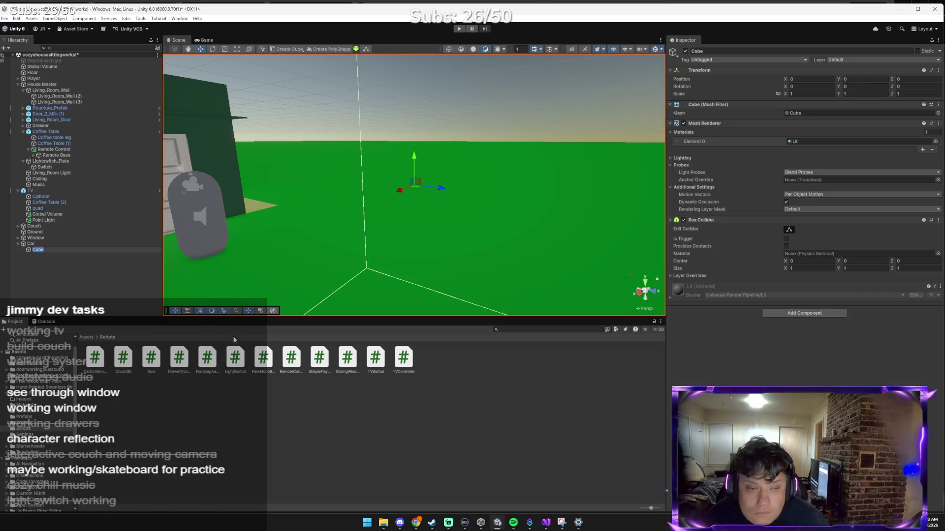
pyautogui.hotkey('alt', 'Tab')
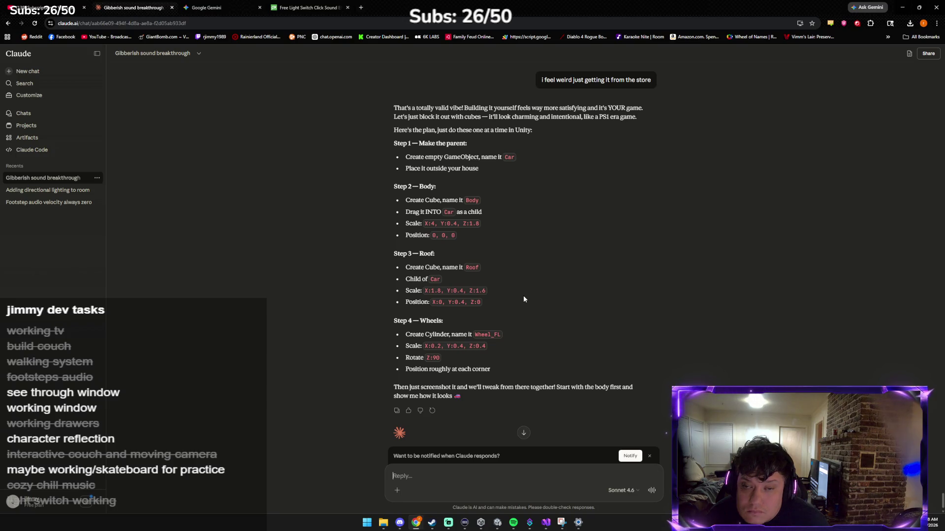
pyautogui.hotkey('alt', 'Tab')
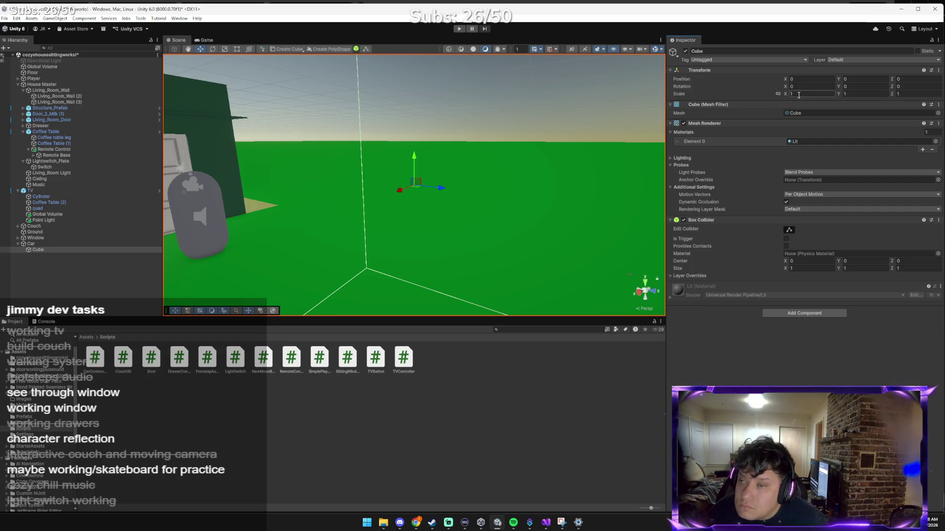
# Scale the child cube to X 4, Y 0.4, Z 1.8 to form a flat slab.
pyautogui.write('2')
pyautogui.press('Tab')
pyautogui.write('0.4')
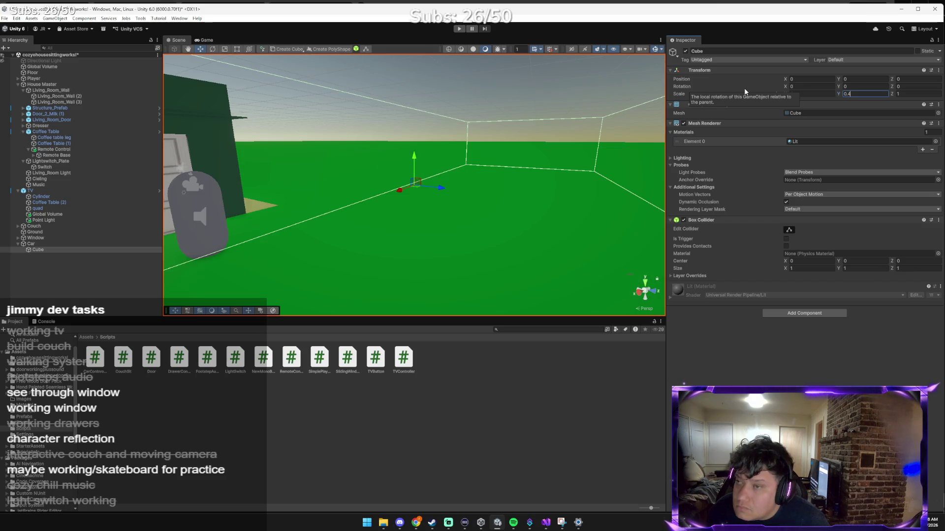
pyautogui.hotkey('alt', 'Tab')
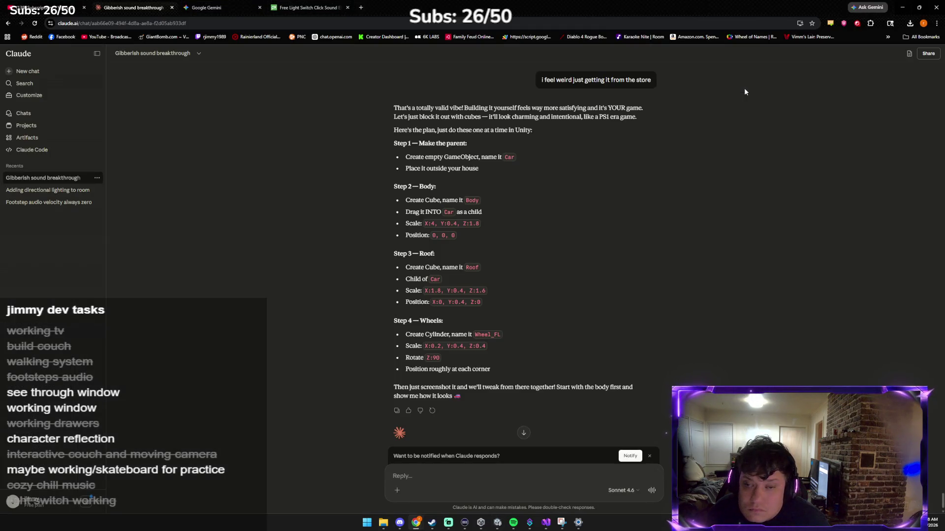
pyautogui.hotkey('alt', 'Tab')
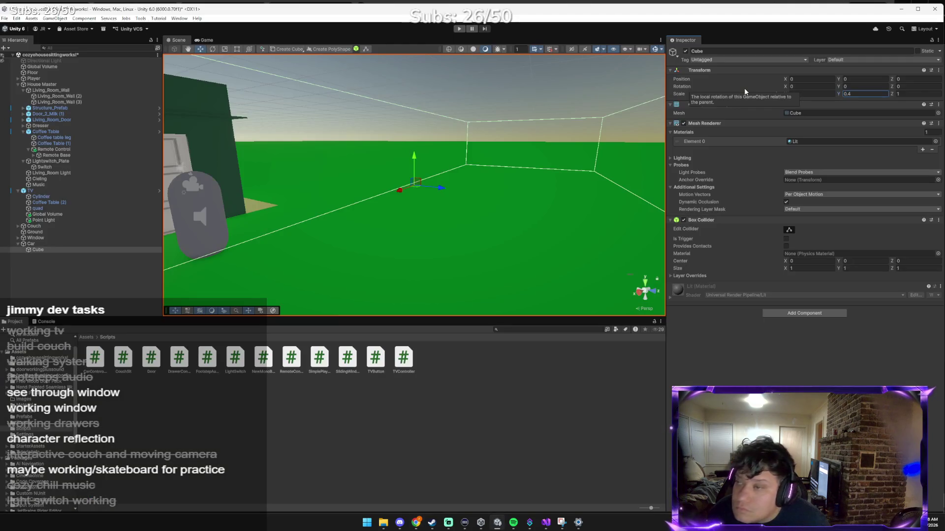
pyautogui.click(903, 92)
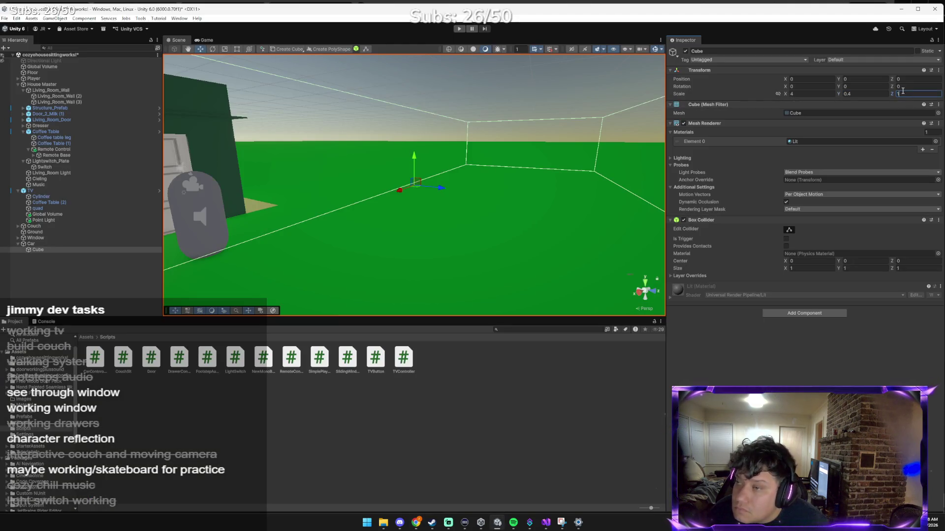
pyautogui.write('.8f')
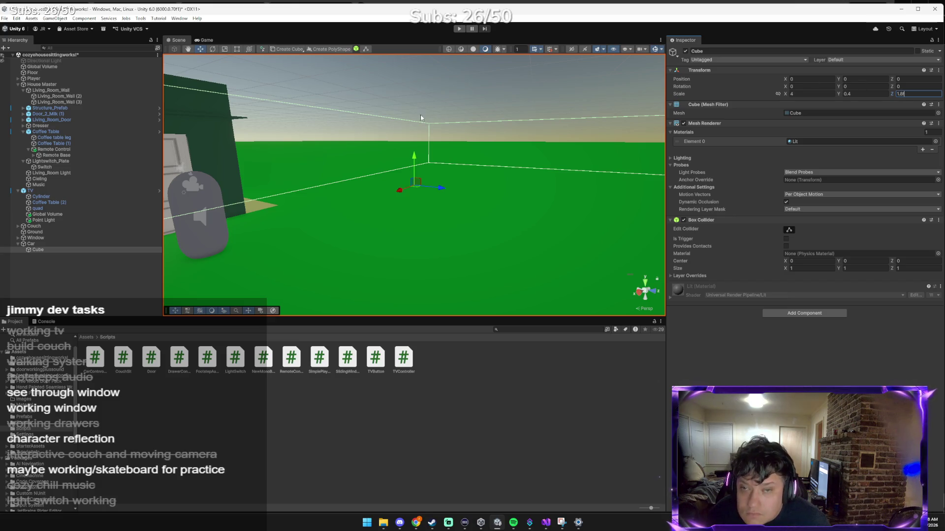
pyautogui.click(399, 126)
# Orbit the Scene view and reselect the cube to inspect the slab.
pyautogui.moveTo(399, 126); pyautogui.dragTo(232, 170)
pyautogui.click(75, 248)
pyautogui.click(75, 249)
pyautogui.moveTo(472, 184)
pyautogui.mouseDown()
pyautogui.moveTo(517, 184)
pyautogui.moveTo(533, 120)
pyautogui.moveTo(388, 97)
pyautogui.moveTo(428, 78)
pyautogui.moveTo(676, 57)
pyautogui.moveTo(748, 114)
pyautogui.moveTo(488, 116)
pyautogui.moveTo(541, 163)
pyautogui.moveTo(628, 207)
pyautogui.mouseUp()
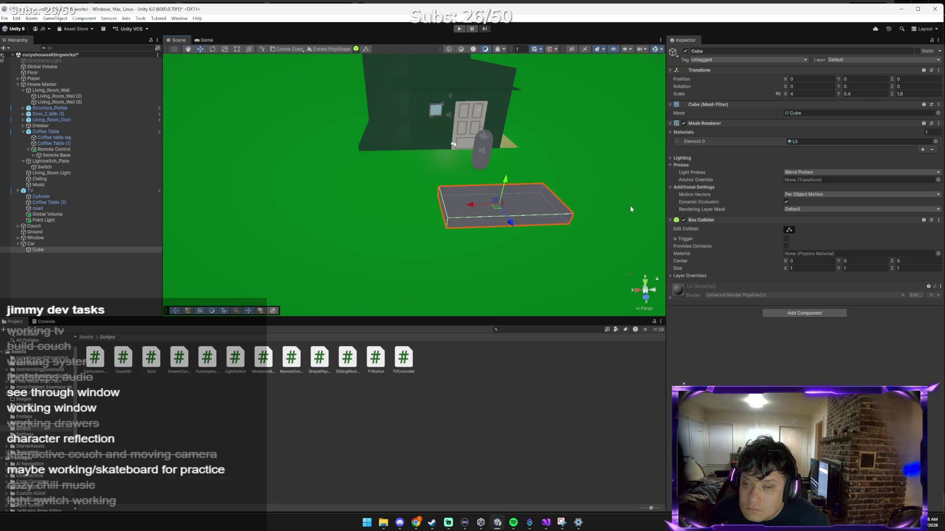
pyautogui.hotkey('alt', 'Tab')
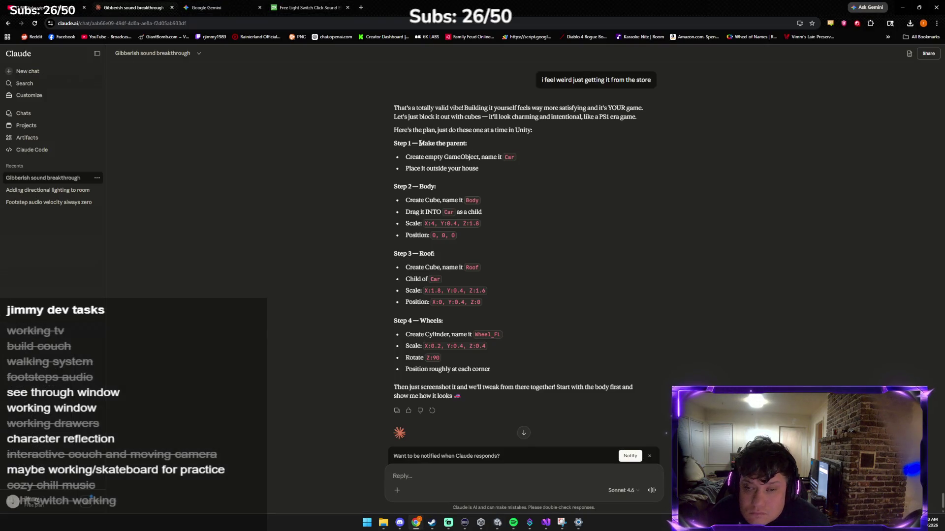
# Compare the slab cube's X scale in Unity against Claude's instructions.
pyautogui.hotkey('alt', 'Tab')
pyautogui.click(797, 93)
pyautogui.hotkey('alt', 'Tab')
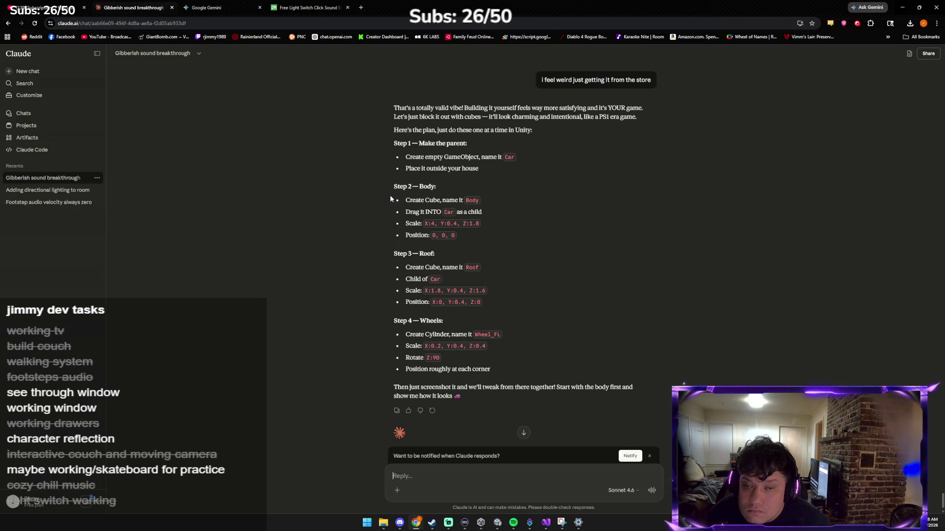
pyautogui.hotkey('alt', 'Tab')
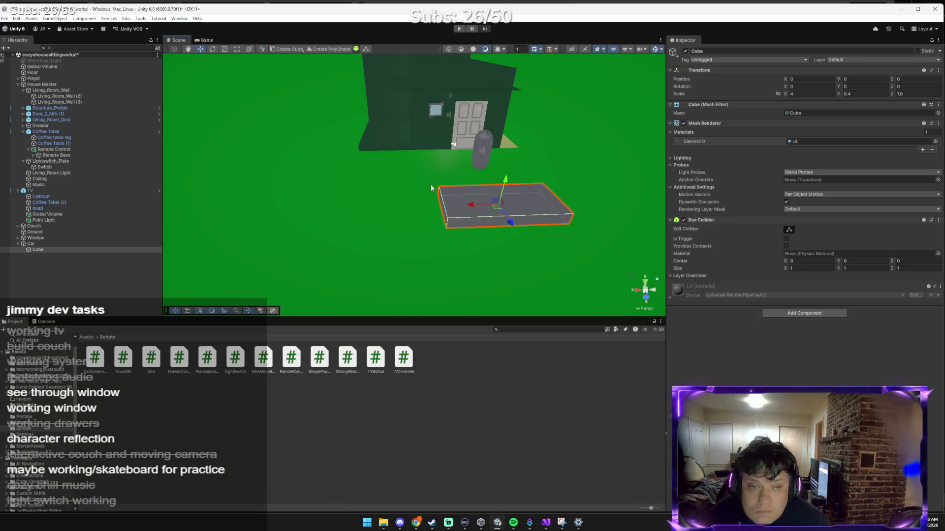
pyautogui.hotkey('alt', 'Tab')
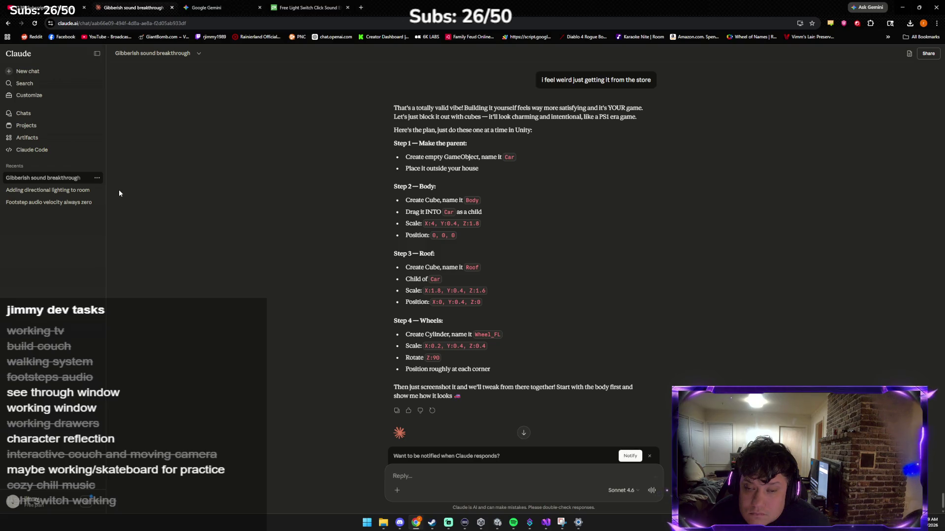
pyautogui.hotkey('alt', 'Tab')
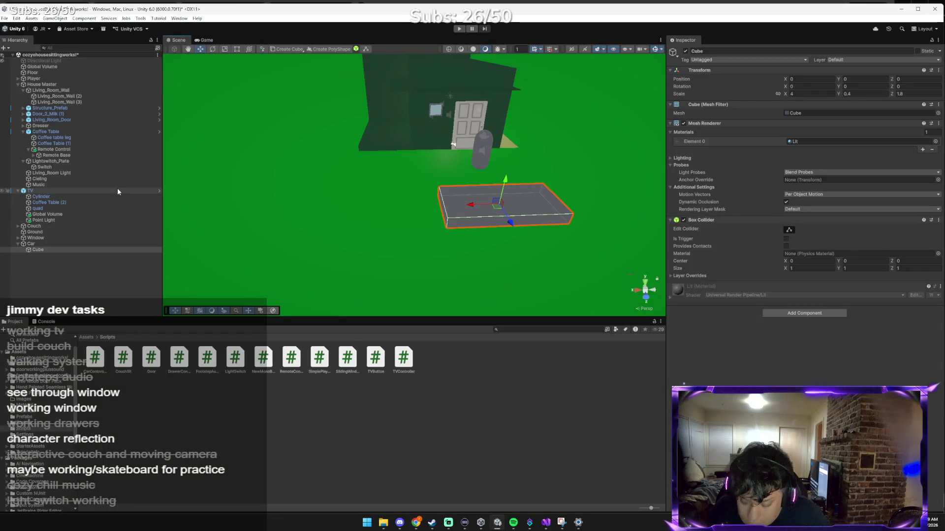
pyautogui.hotkey('alt', 'Tab')
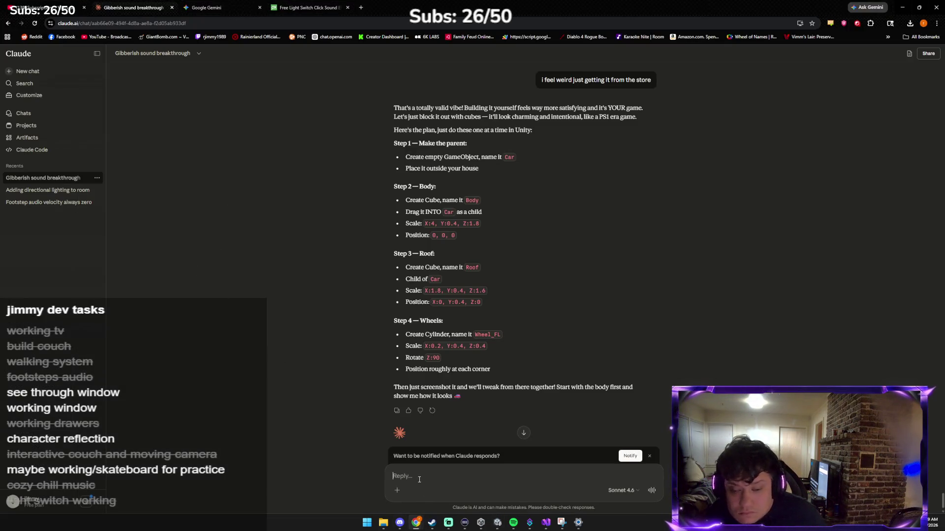
# Send Claude a screenshot of the slab asking 'are we doing good'.
pyautogui.hotkey('ctrl', 'v')
pyautogui.write('are')
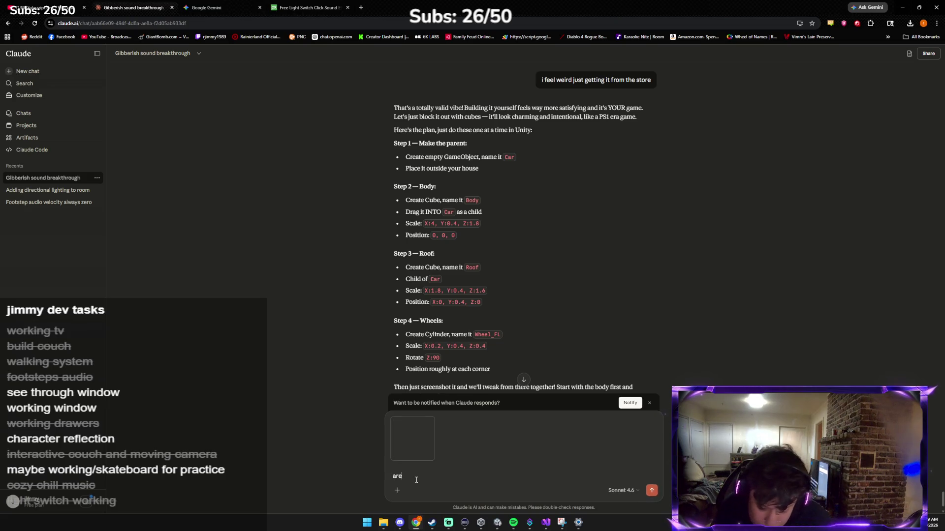
pyautogui.write(' we doing good')
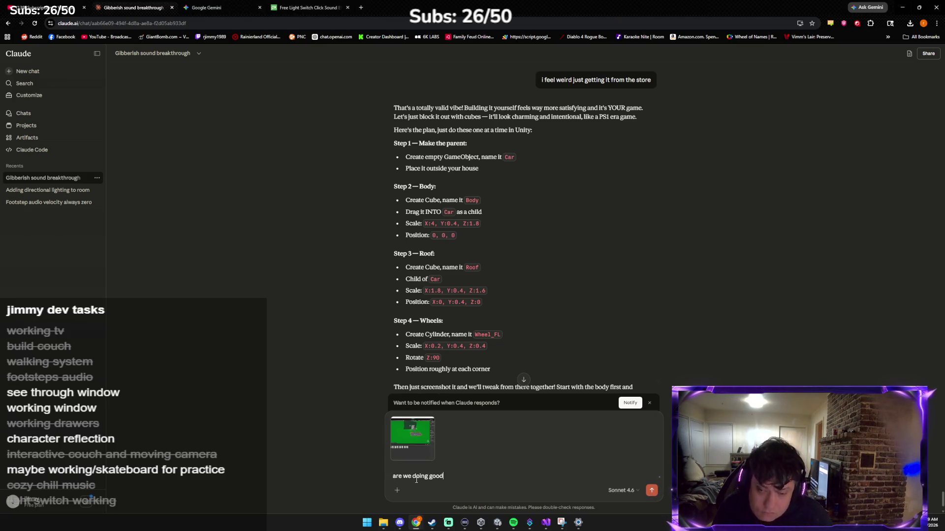
pyautogui.press('Return')
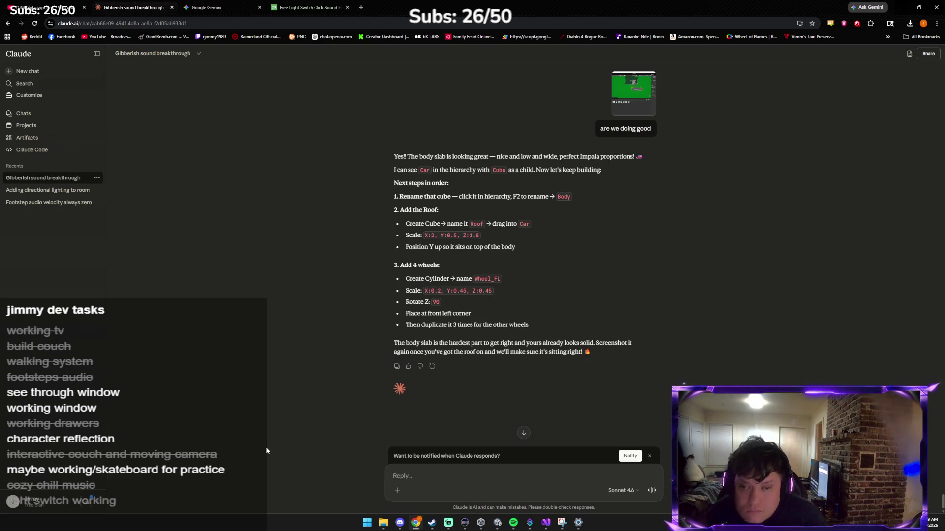
pyautogui.hotkey('alt', 'Tab')
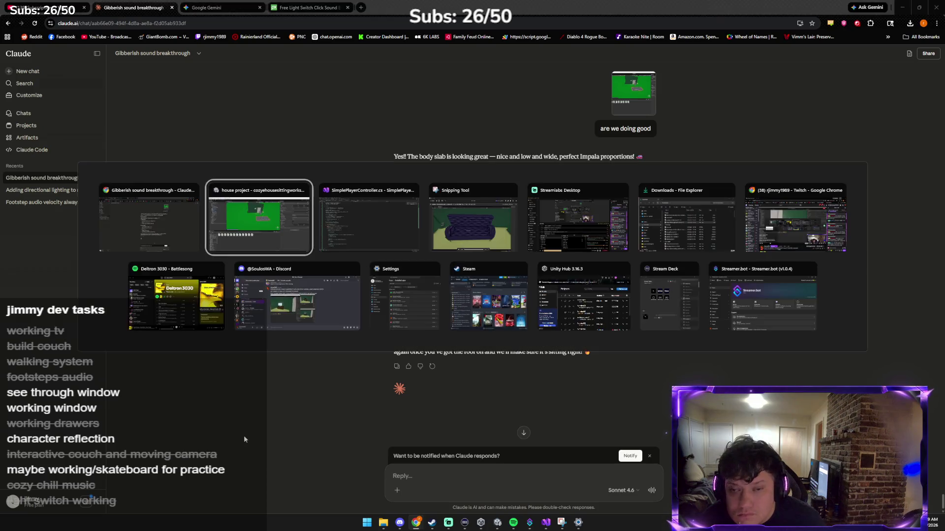
# Rename the existing car cube to Body in the Hierarchy.
pyautogui.click(99, 293)
pyautogui.rightClick(99, 294)
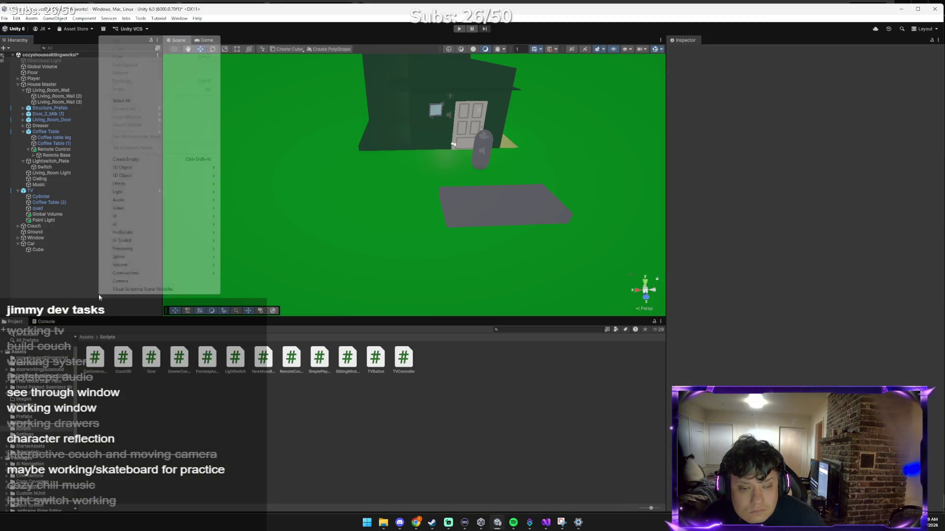
pyautogui.rightClick(34, 249)
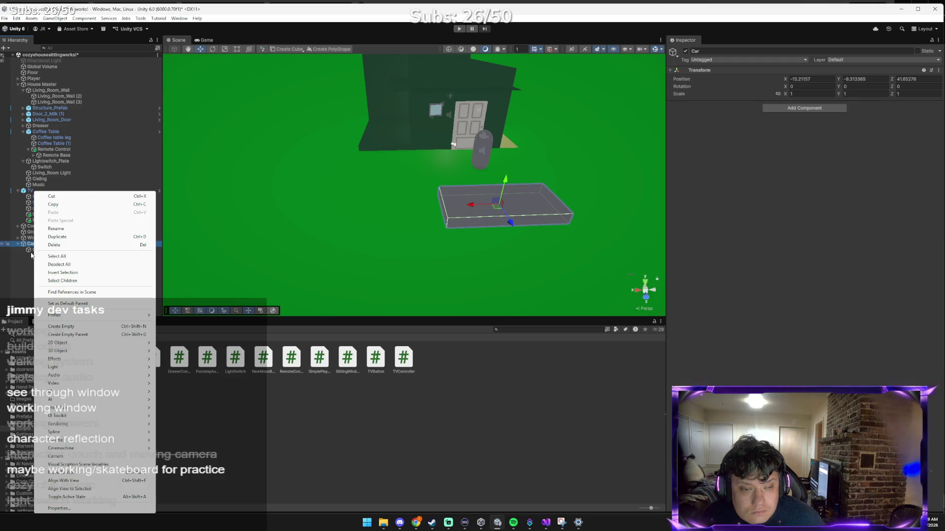
pyautogui.rightClick(30, 252)
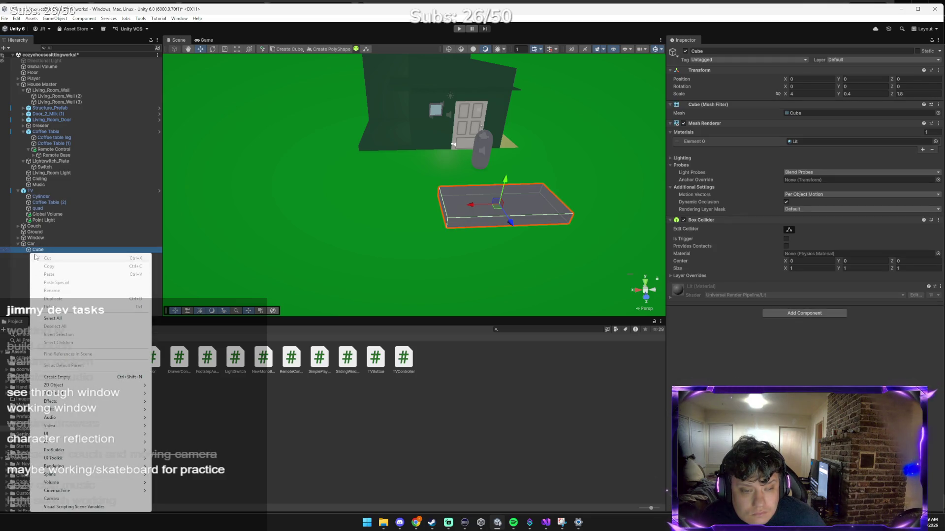
pyautogui.click(61, 251)
pyautogui.rightClick(61, 253)
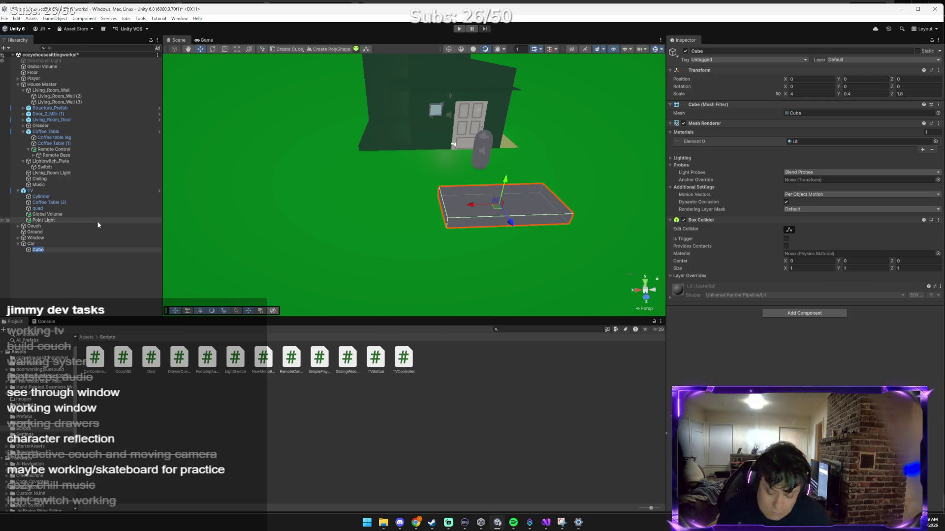
pyautogui.write('Body')
pyautogui.press('Return')
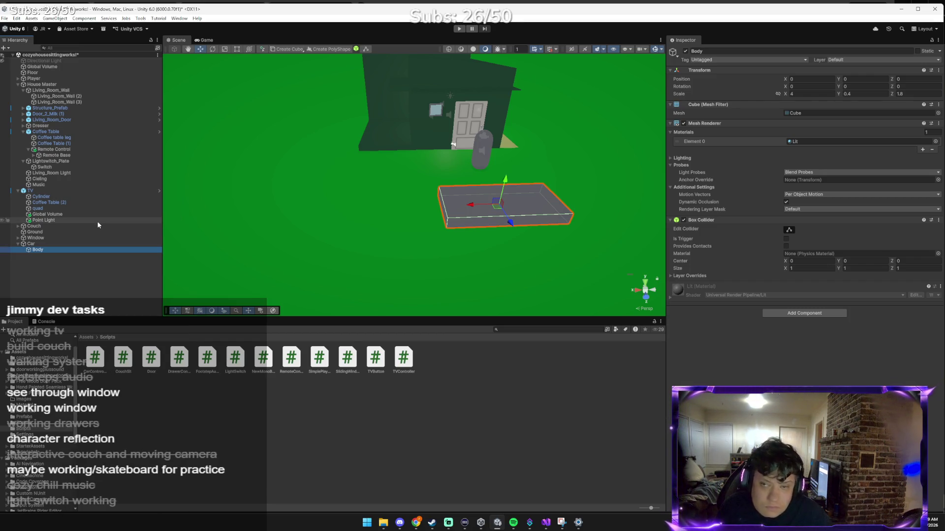
# Create a new 3D cube in the Hierarchy and name it Roof.
pyautogui.rightClick(79, 270)
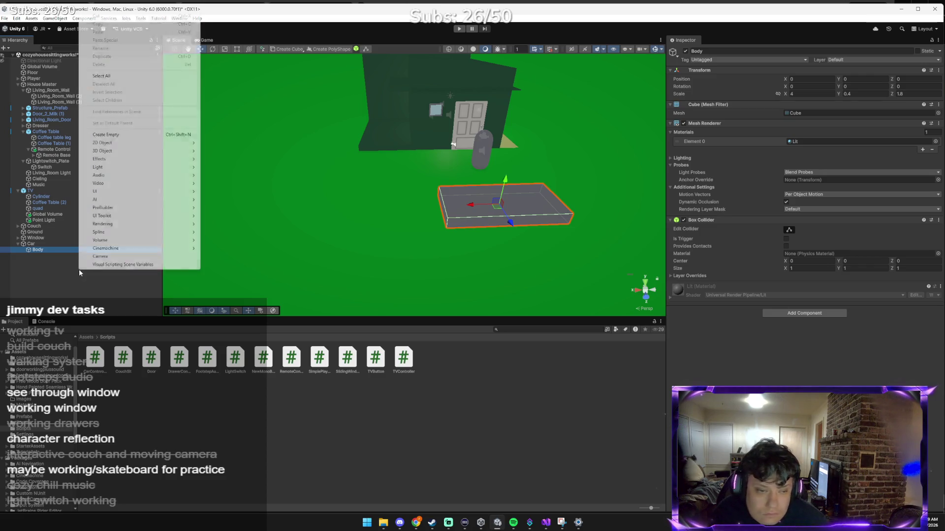
pyautogui.click(77, 273)
pyautogui.rightClick(79, 276)
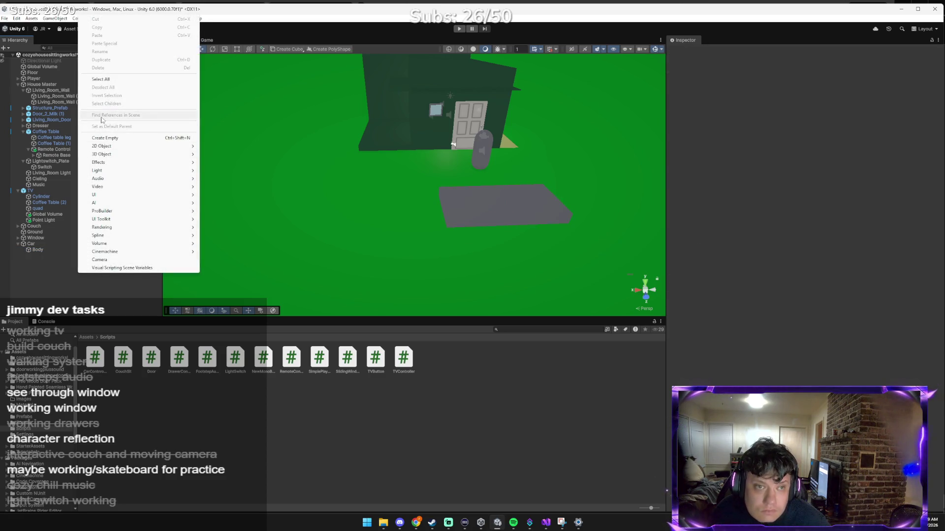
pyautogui.moveTo(109, 159)
pyautogui.click(220, 155)
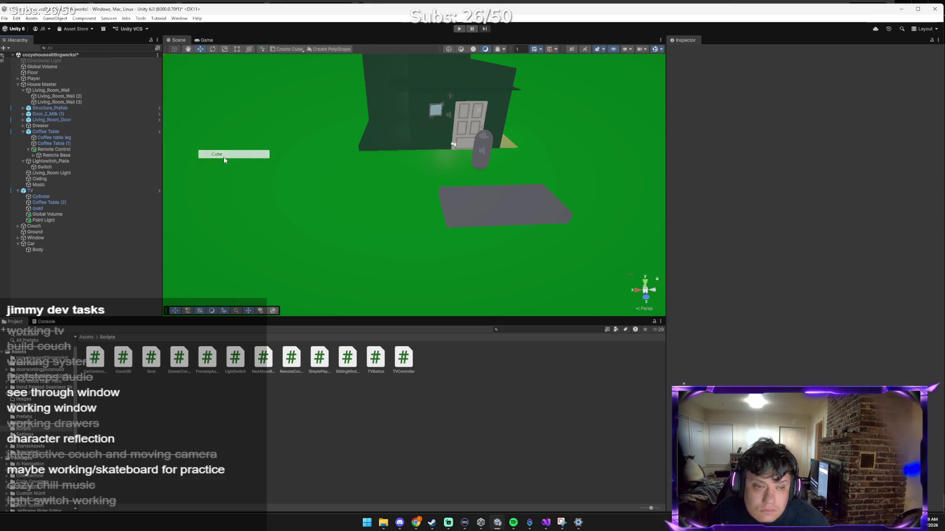
pyautogui.write('R')
pyautogui.press('Return')
# Scale the Roof cube to X 2, Y 0, Z 1.8.
pyautogui.click(802, 94)
pyautogui.write('2')
pyautogui.press('Tab')
pyautogui.write('0')
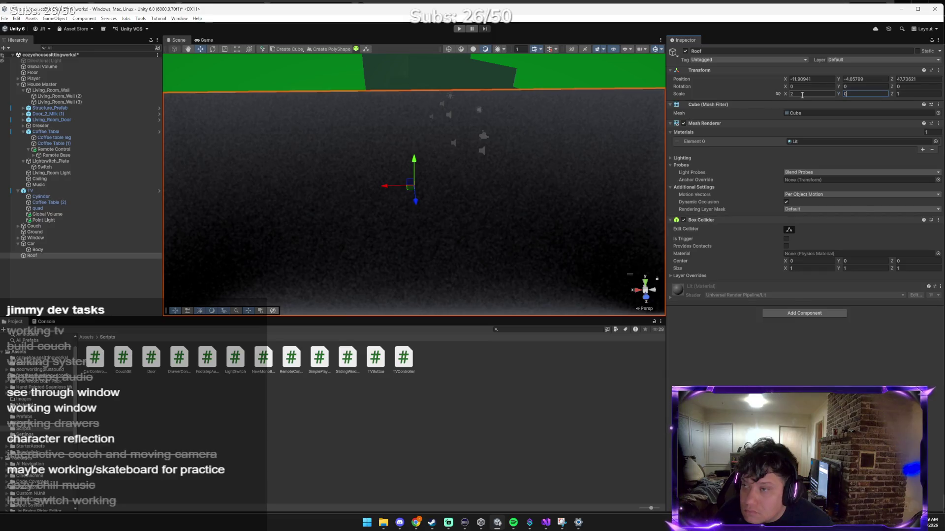
pyautogui.hotkey('alt', 'Tab')
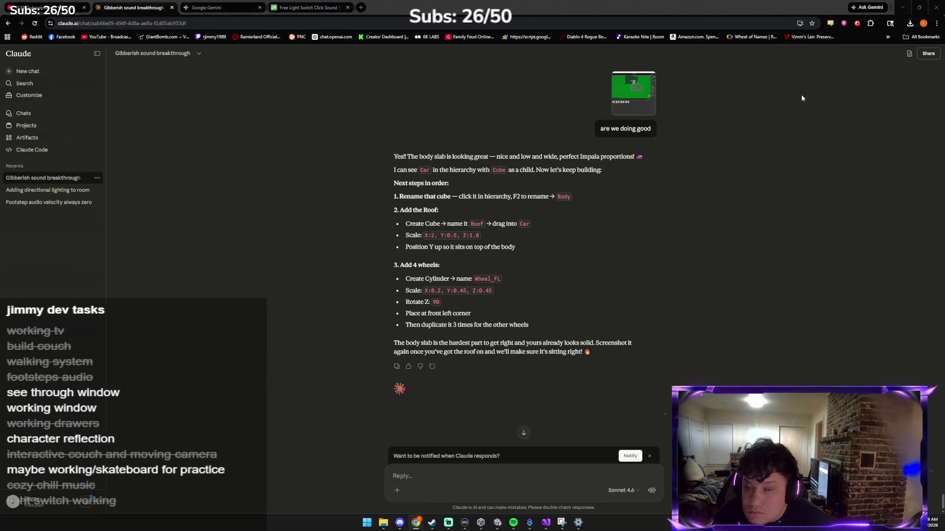
pyautogui.hotkey('alt', 'Tab')
pyautogui.press('Tab')
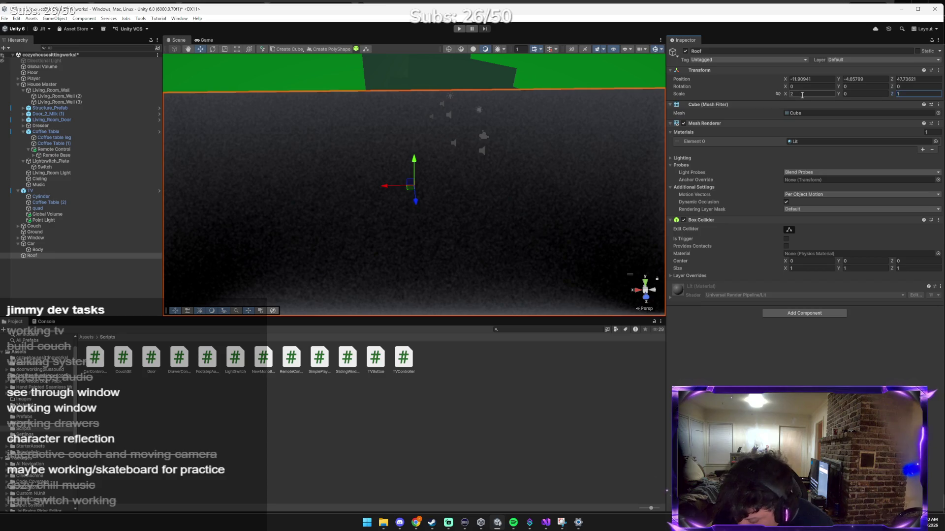
pyautogui.write('.8')
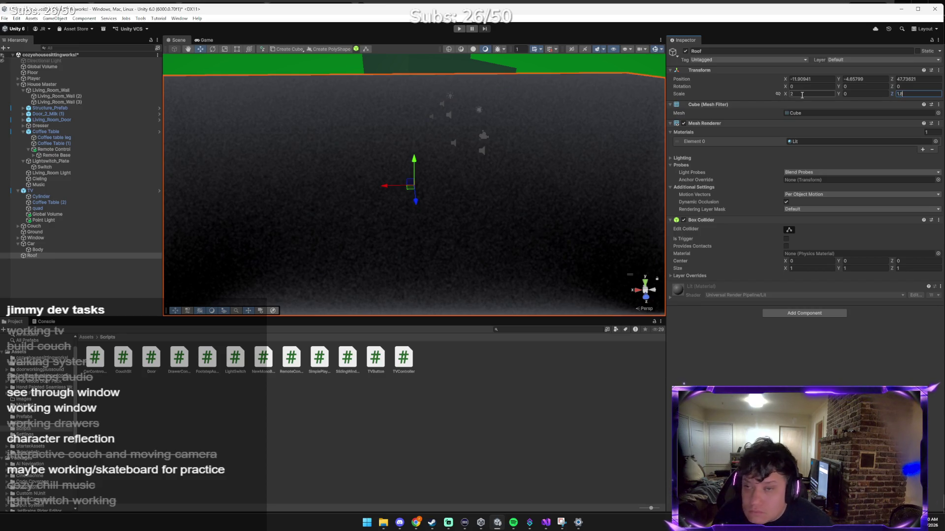
pyautogui.moveTo(492, 148); pyautogui.dragTo(573, 138)
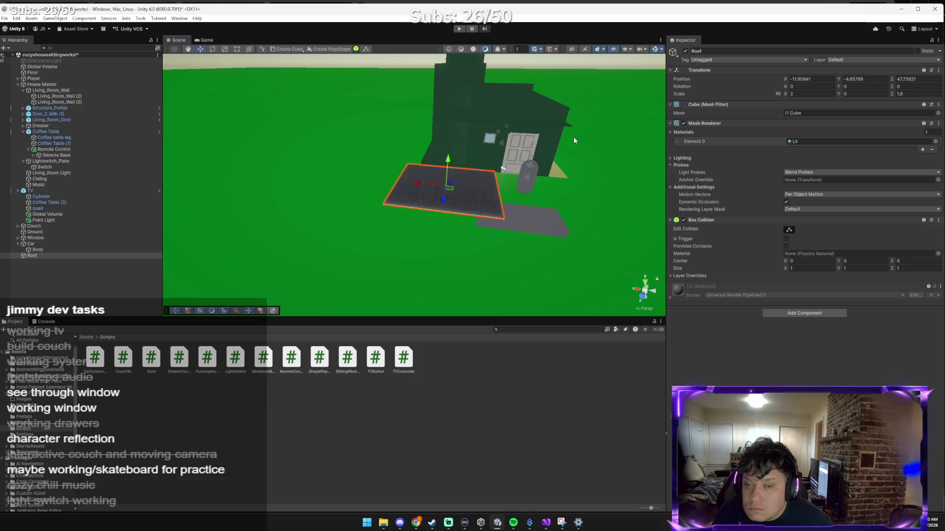
pyautogui.hotkey('alt', 'Tab')
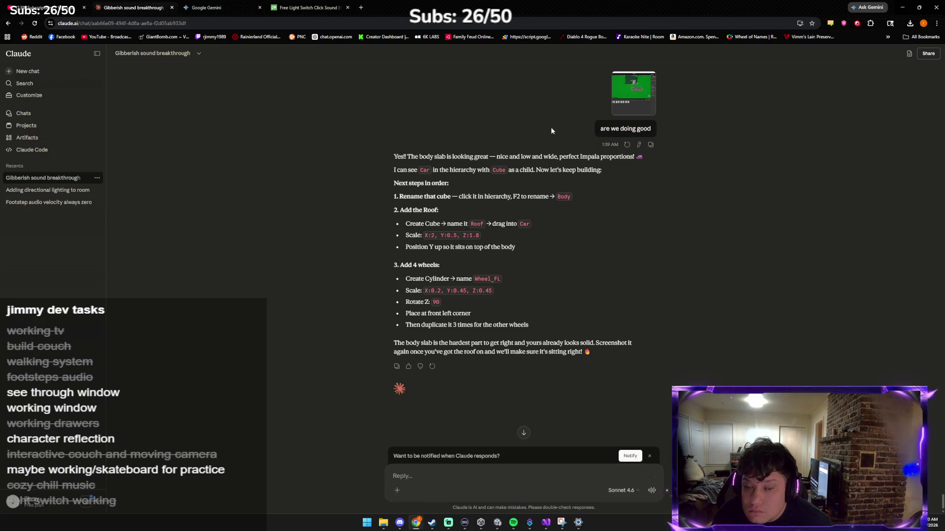
pyautogui.hotkey('alt', 'Tab')
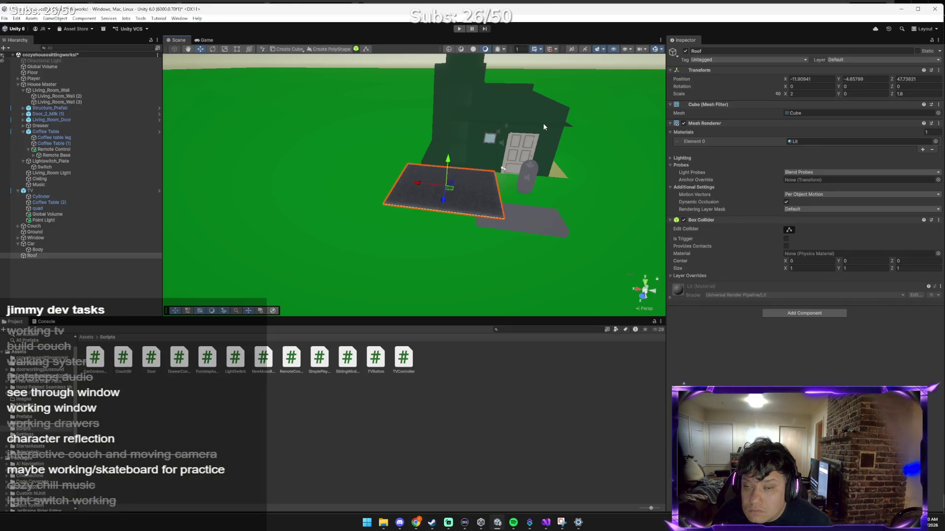
pyautogui.click(442, 191)
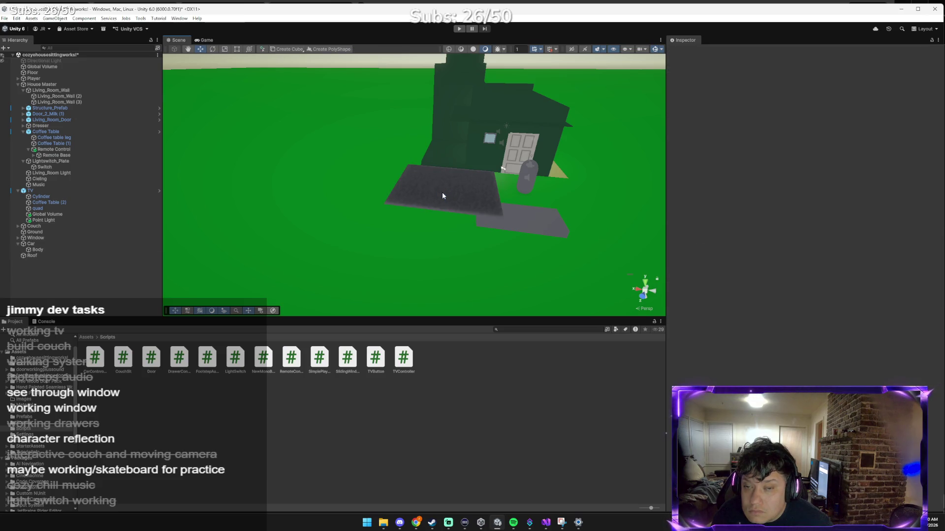
# Select Roof and drag it along its Z, Y and X axes toward the house.
pyautogui.click(440, 192)
pyautogui.click(442, 198)
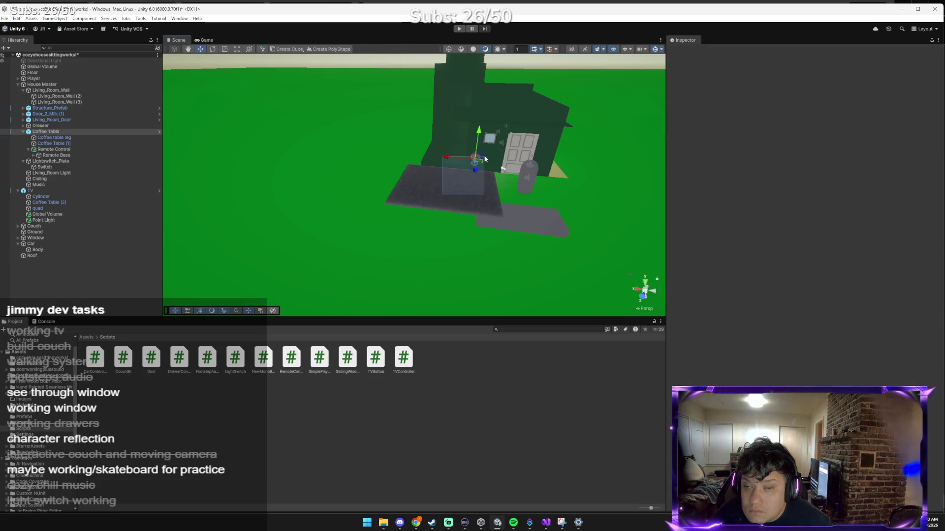
pyautogui.click(464, 184)
pyautogui.moveTo(443, 201)
pyautogui.mouseDown()
pyautogui.moveTo(450, 158)
pyautogui.moveTo(487, 150)
pyautogui.moveTo(413, 140)
pyautogui.moveTo(444, 126)
pyautogui.mouseUp()
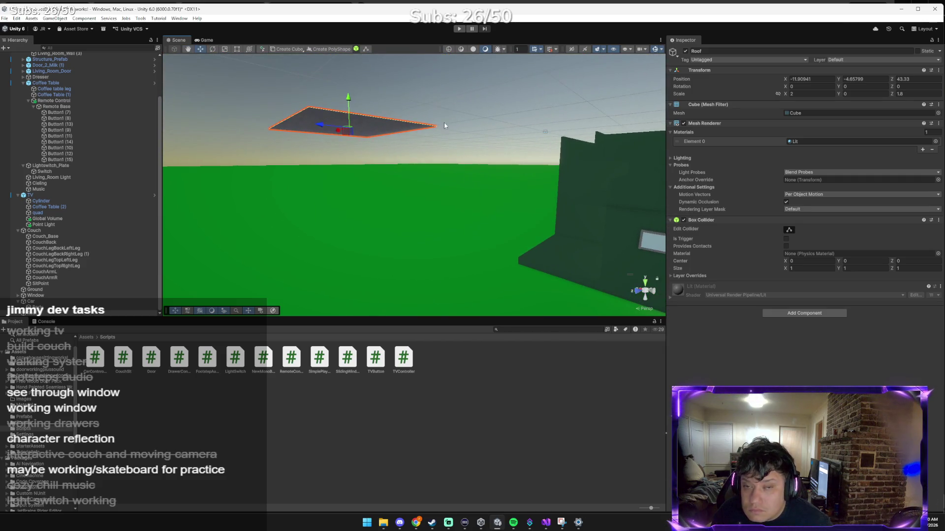
pyautogui.moveTo(349, 101)
pyautogui.mouseDown()
pyautogui.moveTo(342, 190)
pyautogui.moveTo(344, 135)
pyautogui.mouseUp()
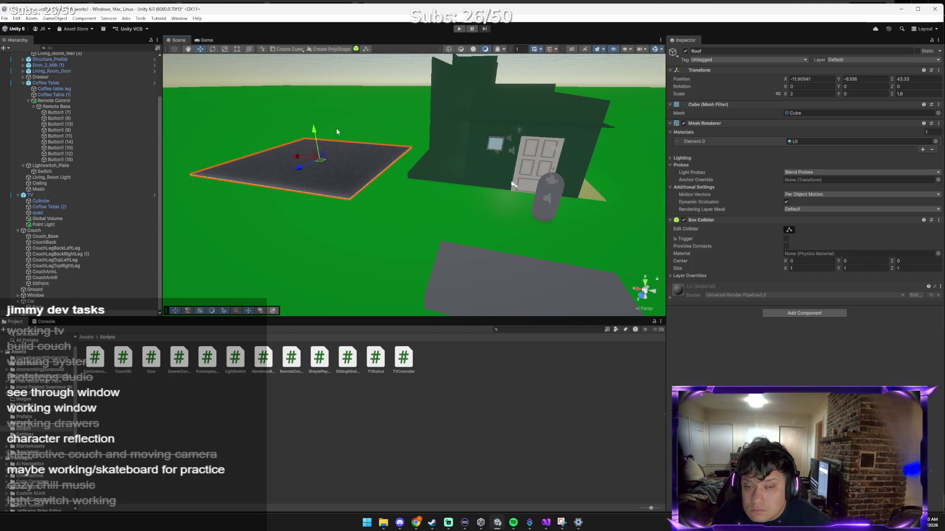
pyautogui.moveTo(295, 157)
pyautogui.mouseDown()
pyautogui.moveTo(538, 231)
pyautogui.moveTo(350, 197)
pyautogui.mouseUp()
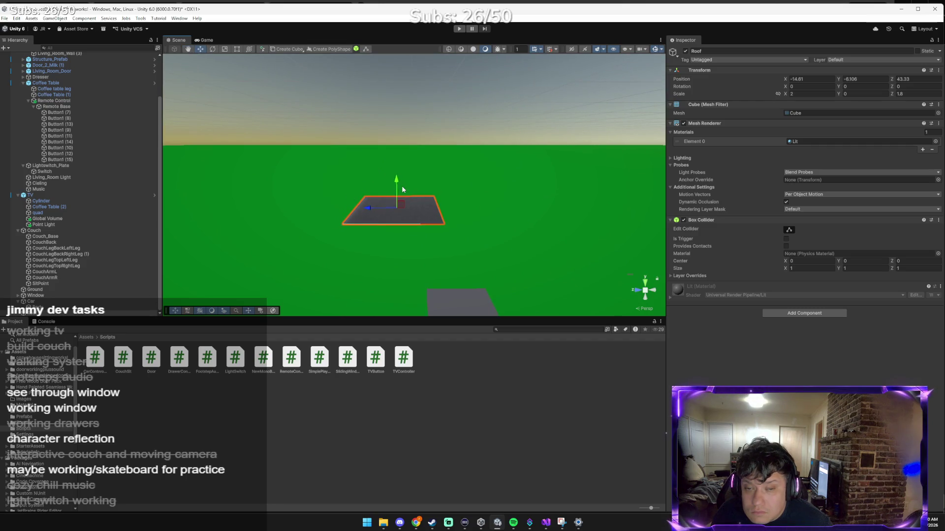
pyautogui.moveTo(389, 194)
pyautogui.mouseDown()
pyautogui.moveTo(482, 226)
pyautogui.moveTo(406, 163)
pyautogui.moveTo(461, 153)
pyautogui.moveTo(438, 175)
pyautogui.moveTo(411, 164)
pyautogui.moveTo(382, 182)
pyautogui.moveTo(477, 146)
pyautogui.moveTo(490, 162)
pyautogui.moveTo(468, 152)
pyautogui.moveTo(539, 181)
pyautogui.moveTo(494, 147)
pyautogui.moveTo(529, 132)
pyautogui.moveTo(570, 151)
pyautogui.mouseUp()
# Frame Roof, move it beside Body to X -15.516, and scale X to 4.32983.
pyautogui.press('r')
pyautogui.press('f')
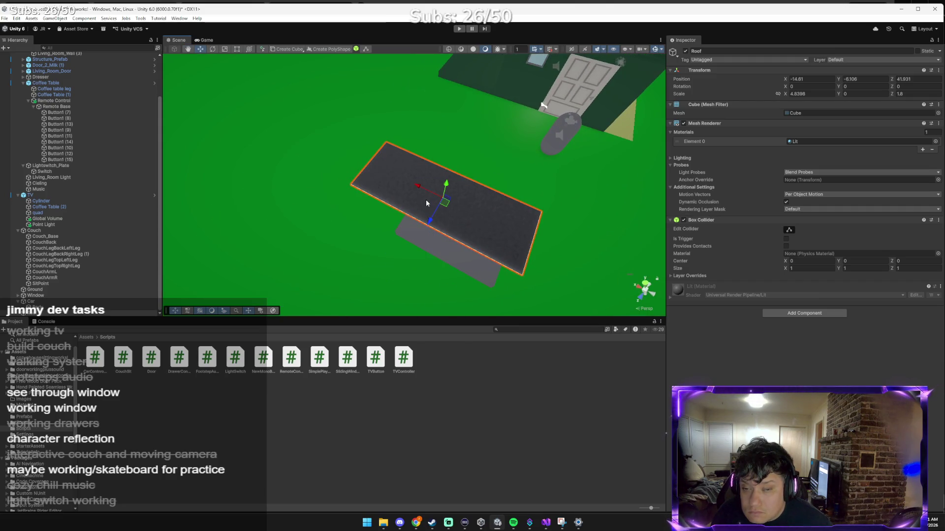
pyautogui.moveTo(420, 190)
pyautogui.mouseDown()
pyautogui.moveTo(451, 205)
pyautogui.moveTo(306, 207)
pyautogui.moveTo(357, 219)
pyautogui.mouseUp()
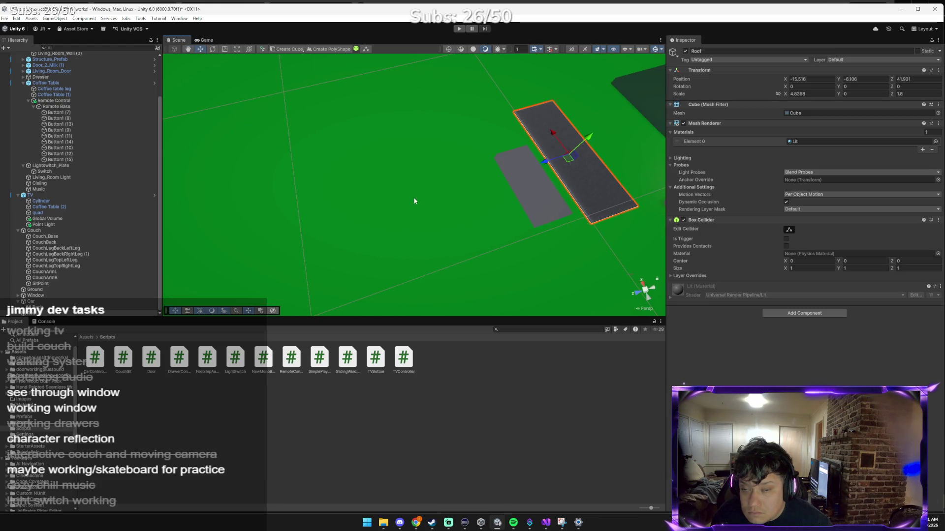
pyautogui.press('r')
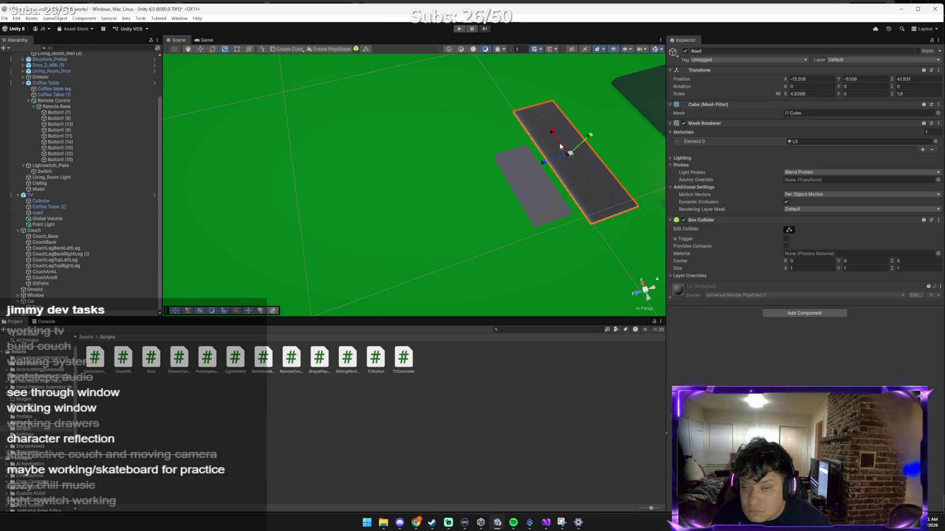
pyautogui.moveTo(560, 146); pyautogui.dragTo(565, 147)
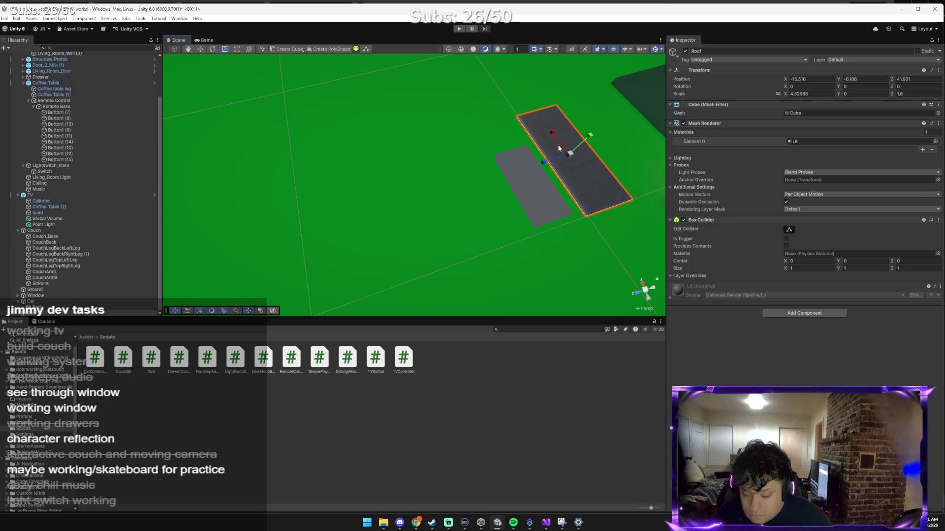
pyautogui.hotkey('alt', 'Tab')
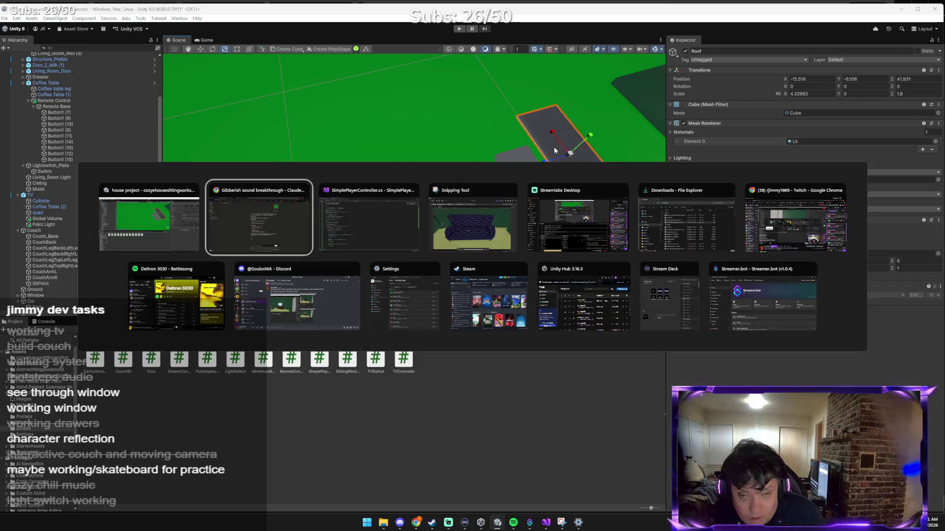
# Send Claude the roof screenshot with the message 'like this'.
pyautogui.hotkey('ctrl', 'v')
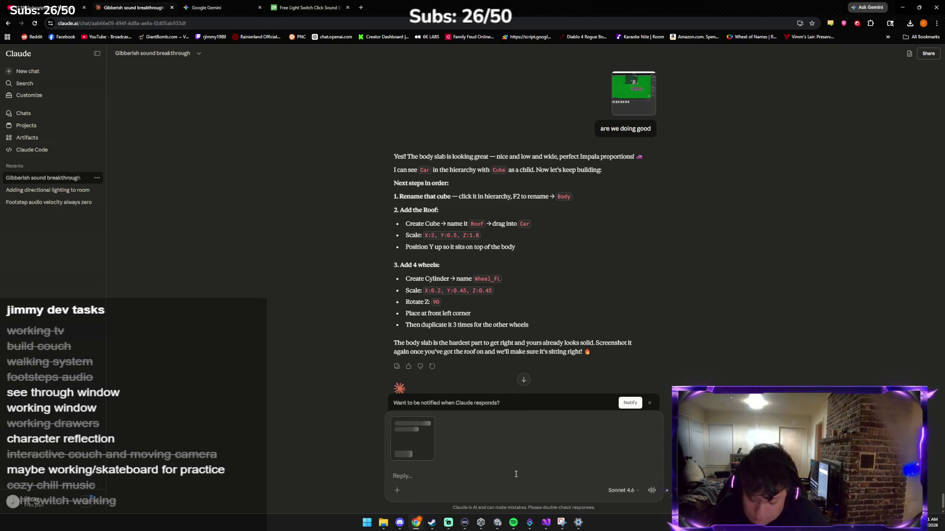
pyautogui.write('like this')
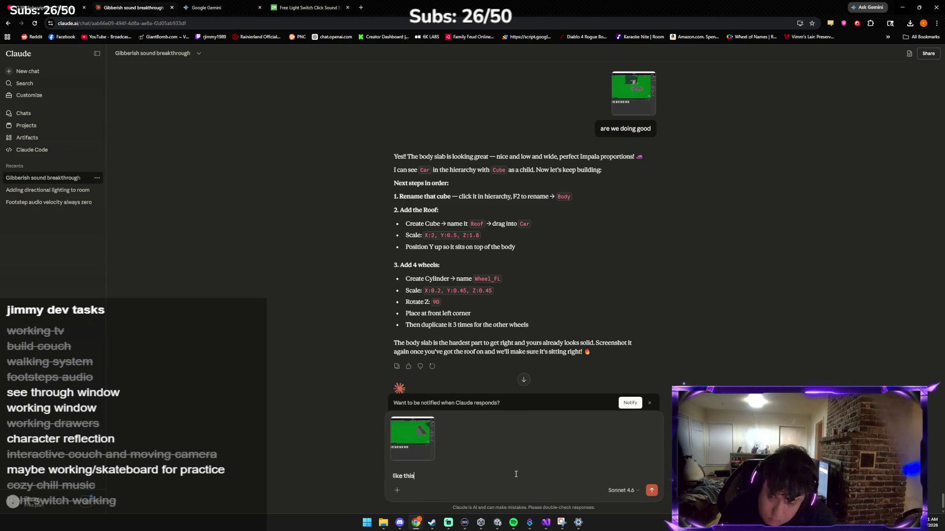
pyautogui.press('Return')
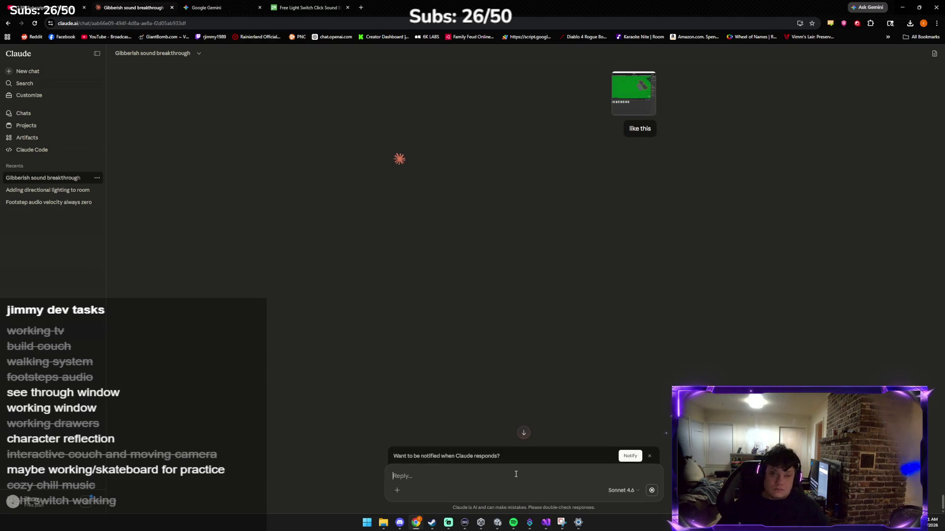
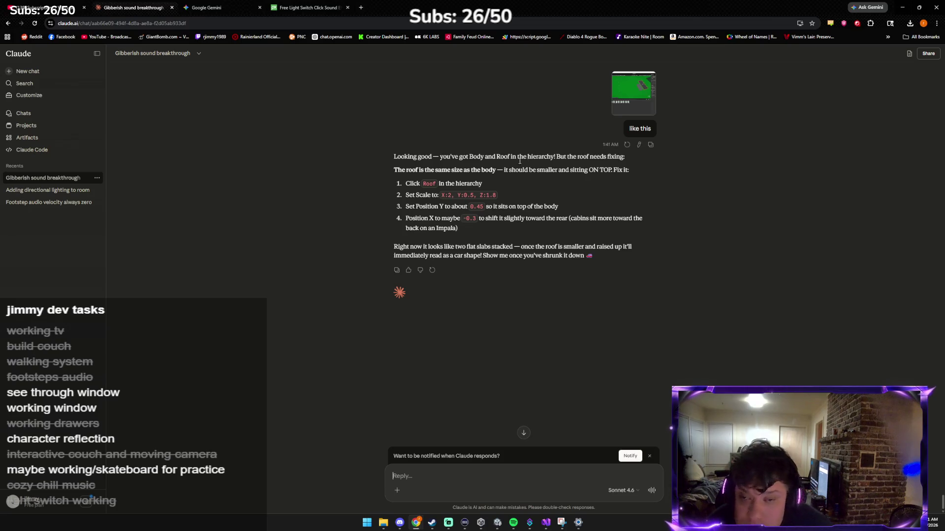
# Set the Roof's Scale X to 2 and Scale Y to 0.5.
pyautogui.hotkey('alt', 'Tab')
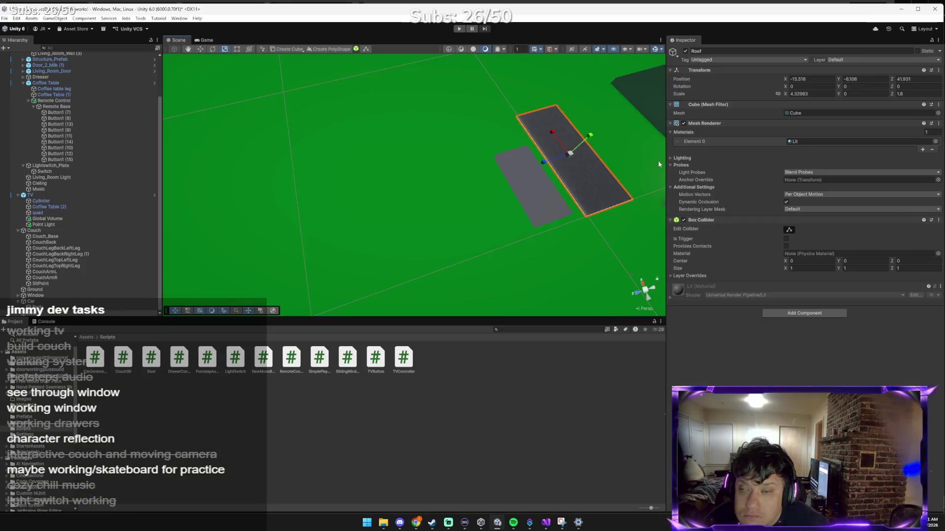
pyautogui.click(823, 94)
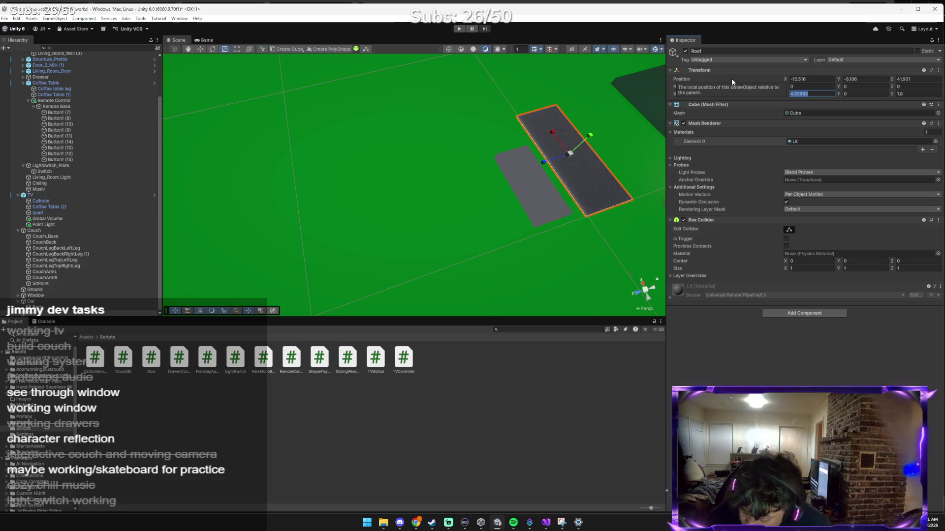
pyautogui.write('2')
pyautogui.press('Tab')
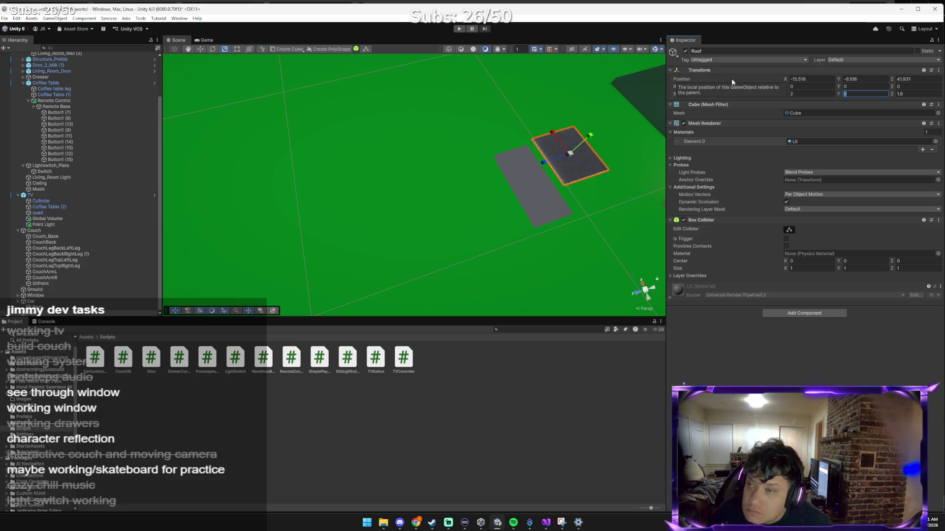
pyautogui.write('0.5')
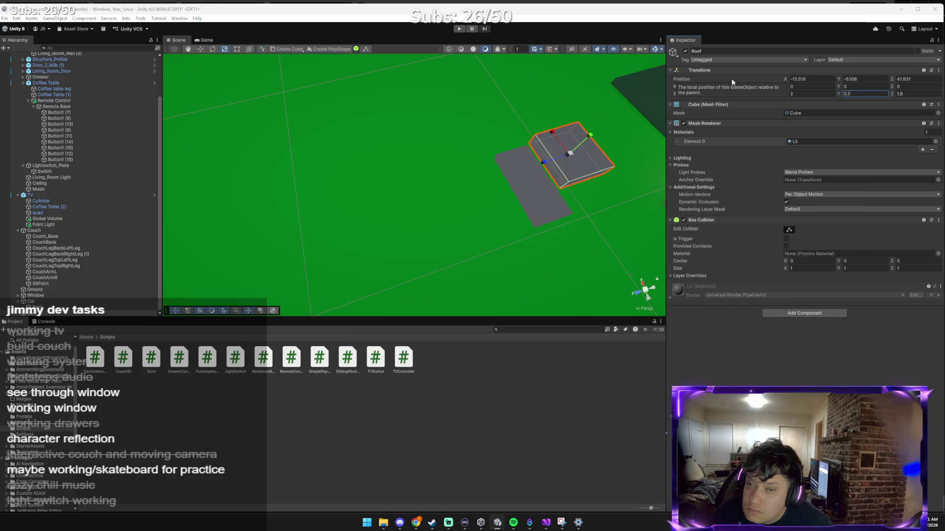
# Raise the Roof to Position Y 0.45 after rereading Claude's steps, and orbit to check its height.
pyautogui.hotkey('alt', 'Tab')
pyautogui.hotkey('alt', 'Tab')
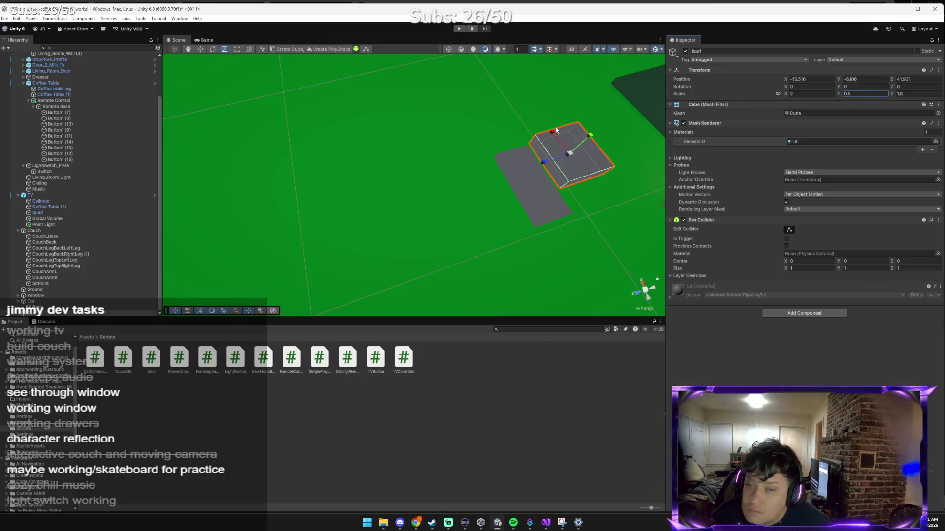
pyautogui.hotkey('alt', 'Tab')
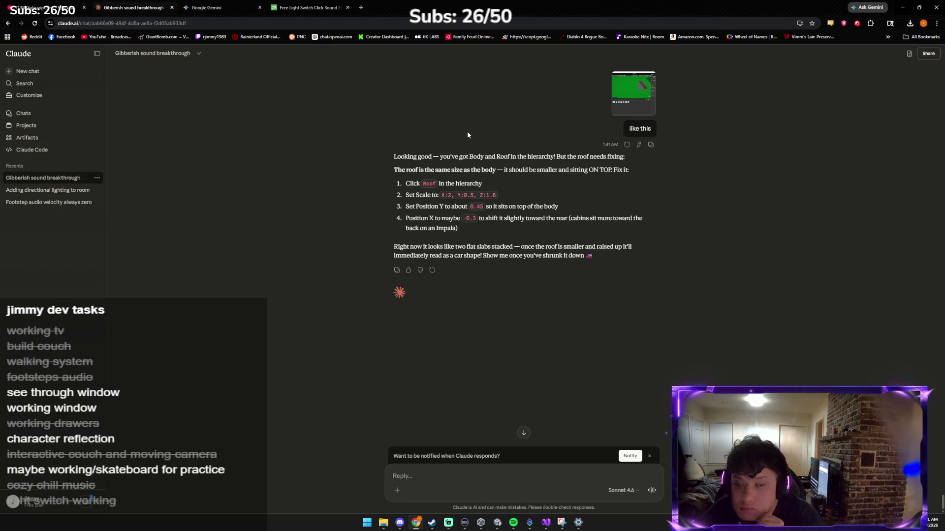
pyautogui.hotkey('alt', 'Tab')
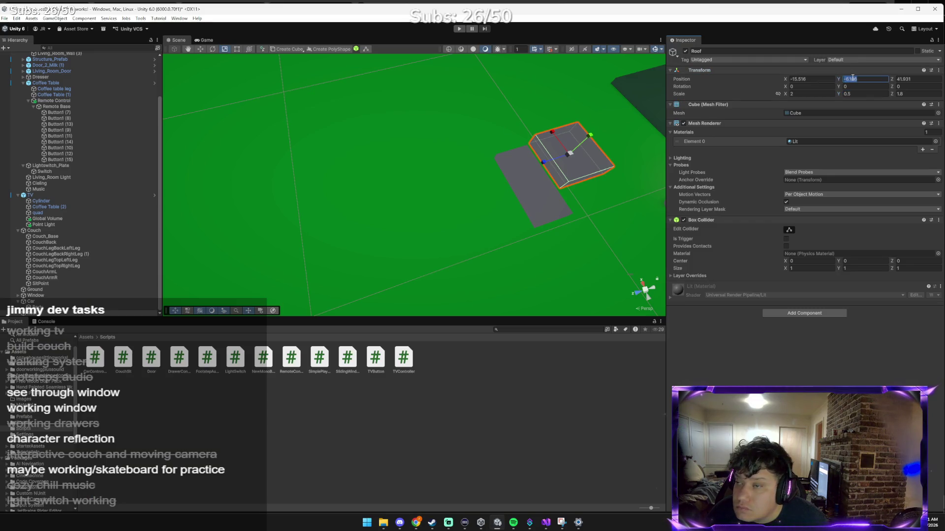
pyautogui.write('0.45')
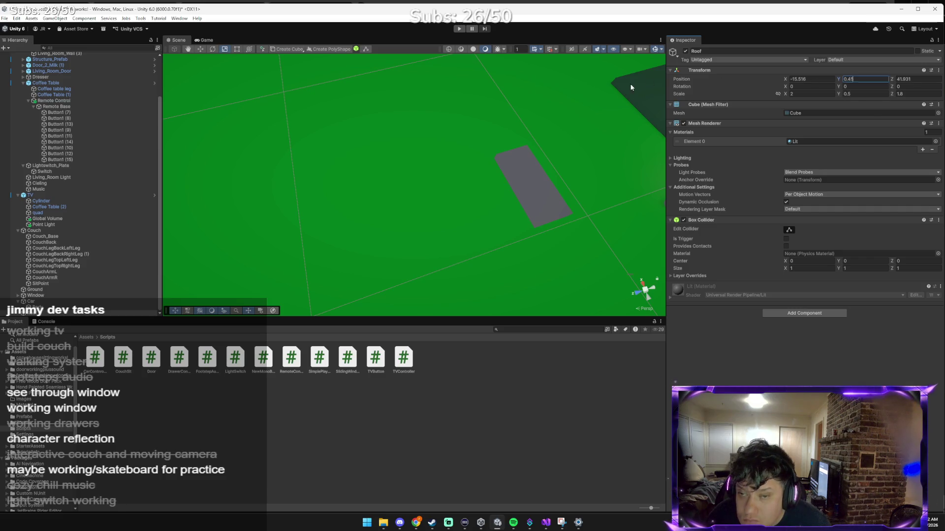
pyautogui.moveTo(631, 87)
pyautogui.mouseDown()
pyautogui.moveTo(580, 78)
pyautogui.moveTo(591, 98)
pyautogui.moveTo(560, 116)
pyautogui.moveTo(620, 65)
pyautogui.moveTo(601, 99)
pyautogui.moveTo(585, 90)
pyautogui.mouseUp()
pyautogui.hotkey('alt', 'Tab')
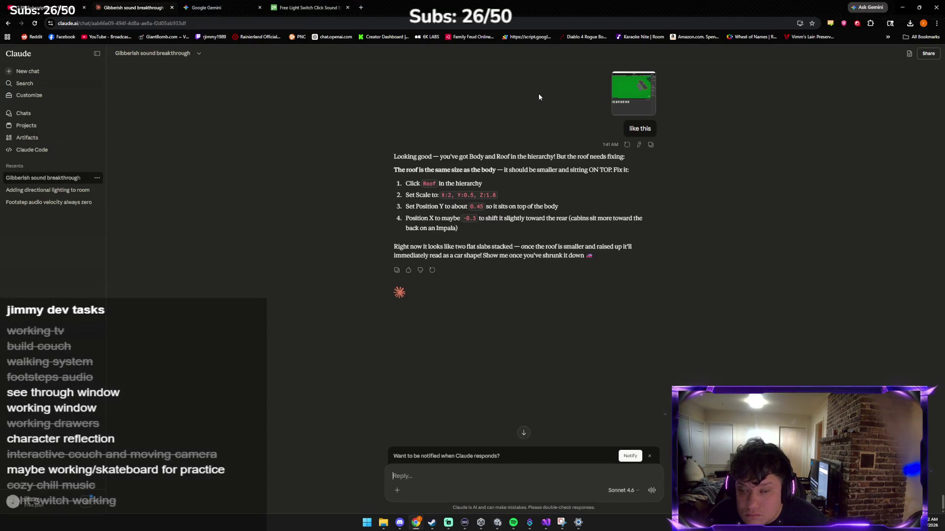
# Set the Roof's Position X to -0.3.
pyautogui.hotkey('alt', 'Tab')
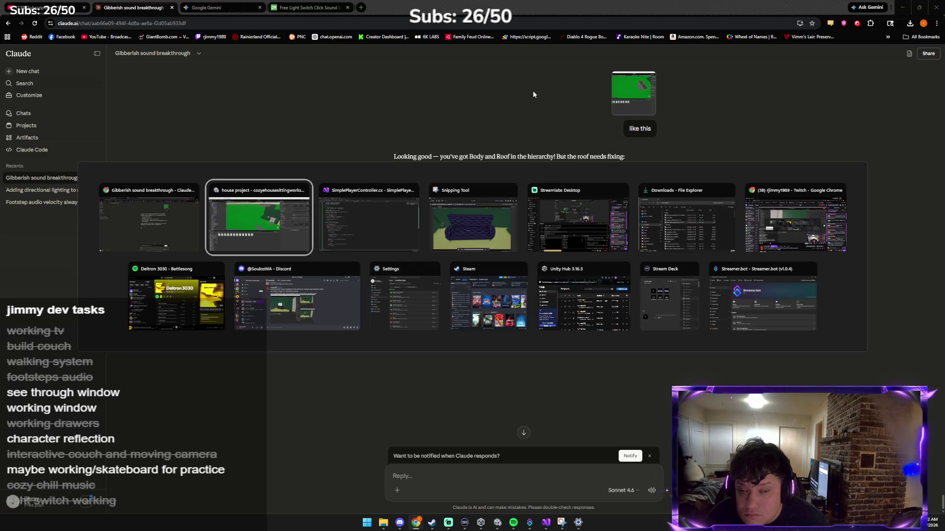
pyautogui.click(808, 79)
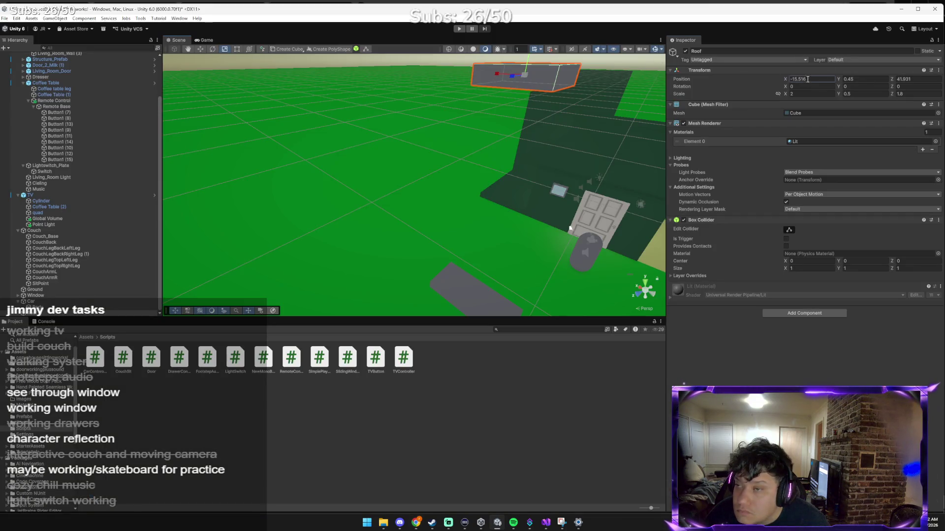
pyautogui.write('-0.3')
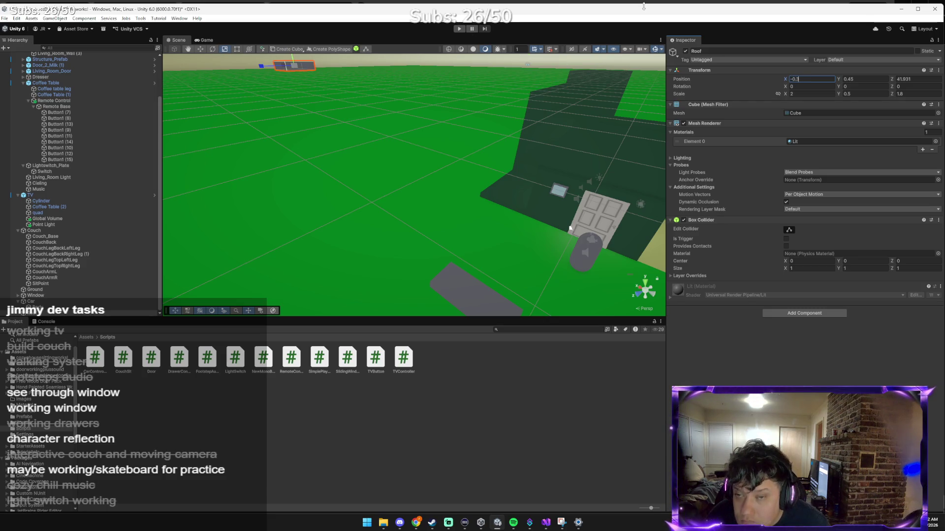
# Frame the ground and orbit the Scene view to inspect the car beside the house.
pyautogui.click(576, 130)
pyautogui.moveTo(577, 130)
pyautogui.mouseDown()
pyautogui.moveTo(586, 183)
pyautogui.moveTo(554, 153)
pyautogui.mouseUp()
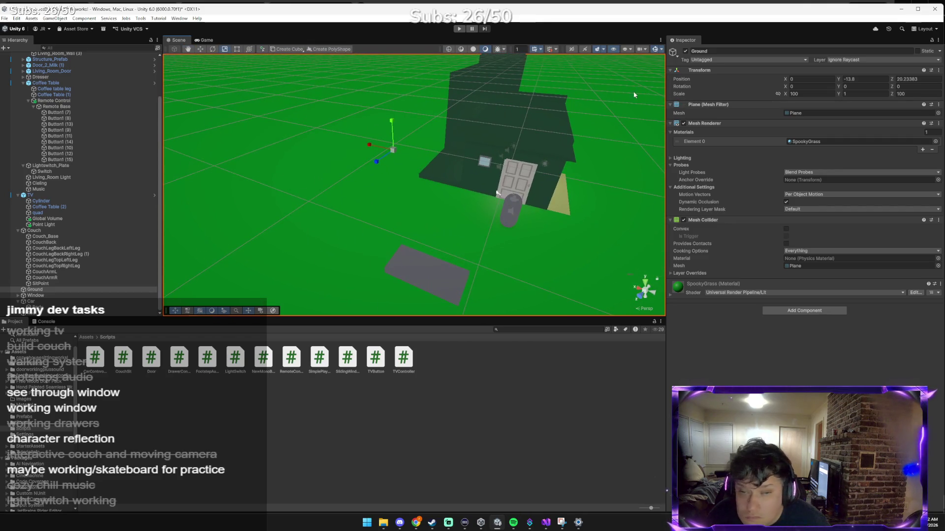
pyautogui.press('f')
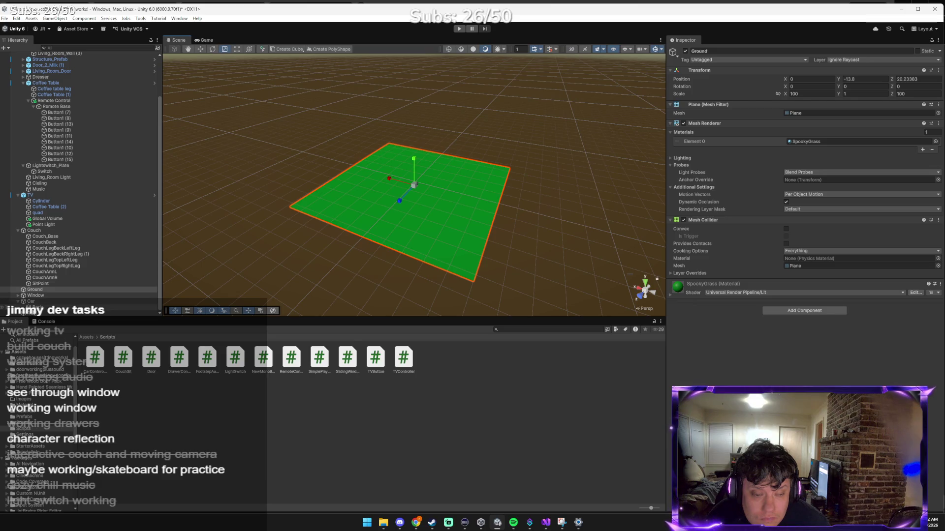
pyautogui.doubleClick(40, 212)
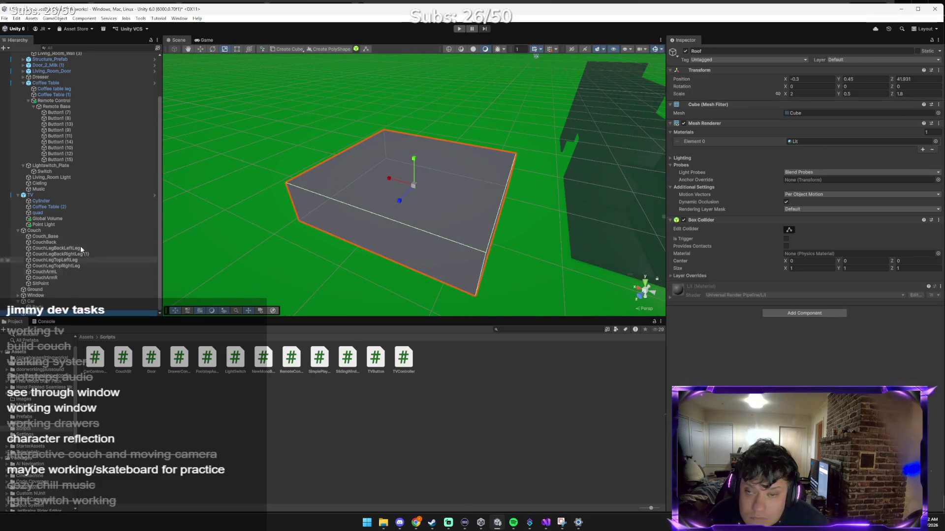
pyautogui.moveTo(190, 207)
pyautogui.mouseDown()
pyautogui.moveTo(328, 212)
pyautogui.moveTo(319, 211)
pyautogui.mouseUp()
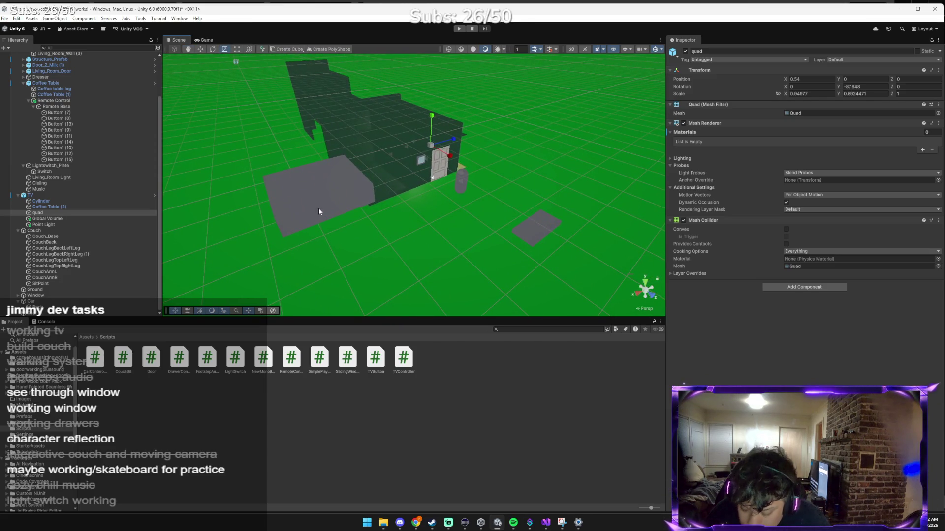
pyautogui.hotkey('alt', 'Tab')
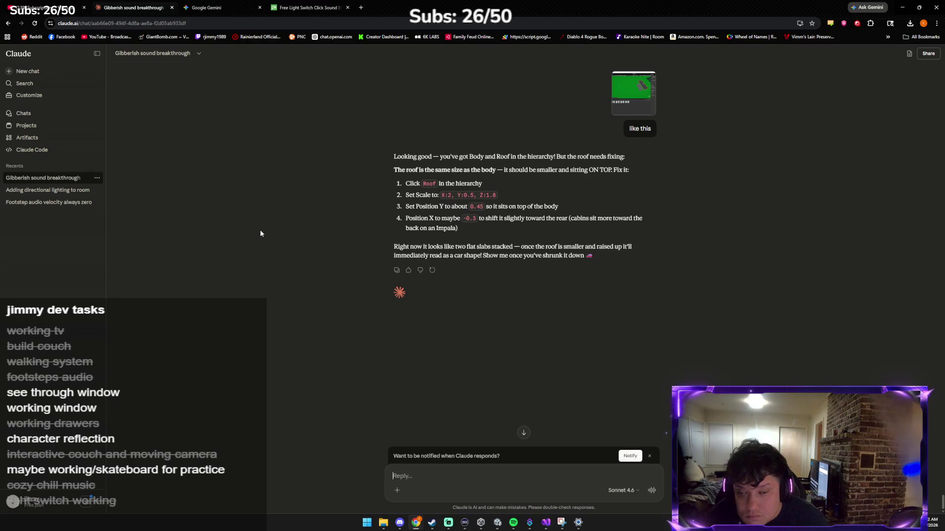
# Send Claude the car screenshot, then select the Roof inside Car back in Unity.
pyautogui.hotkey('ctrl', 'v')
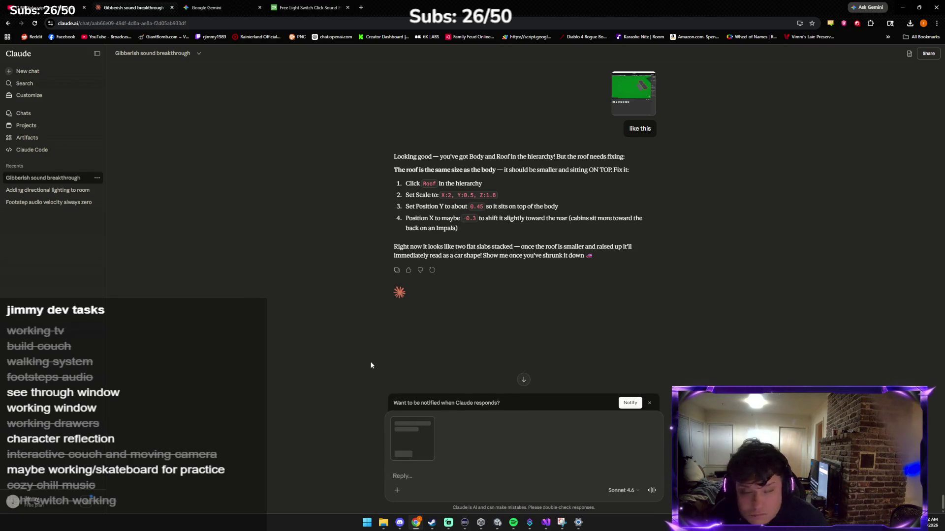
pyautogui.press('Return')
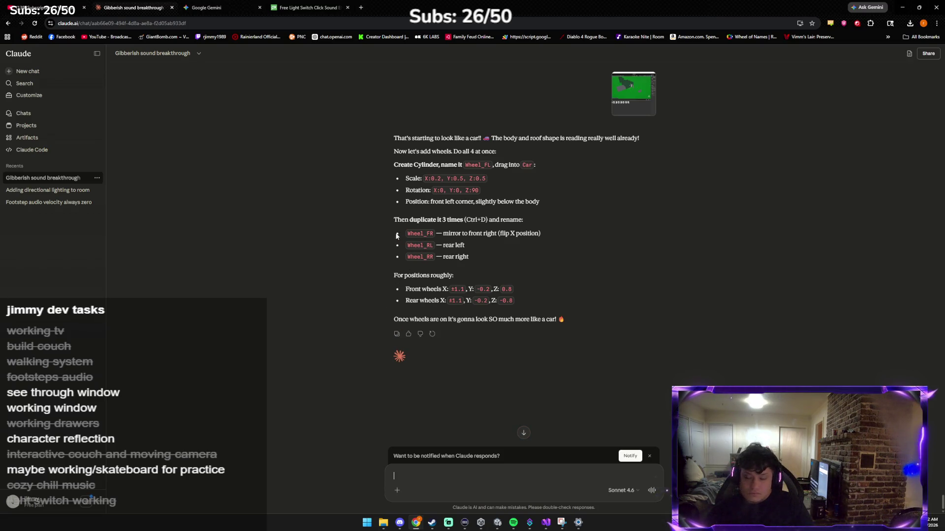
pyautogui.hotkey('alt', 'Tab')
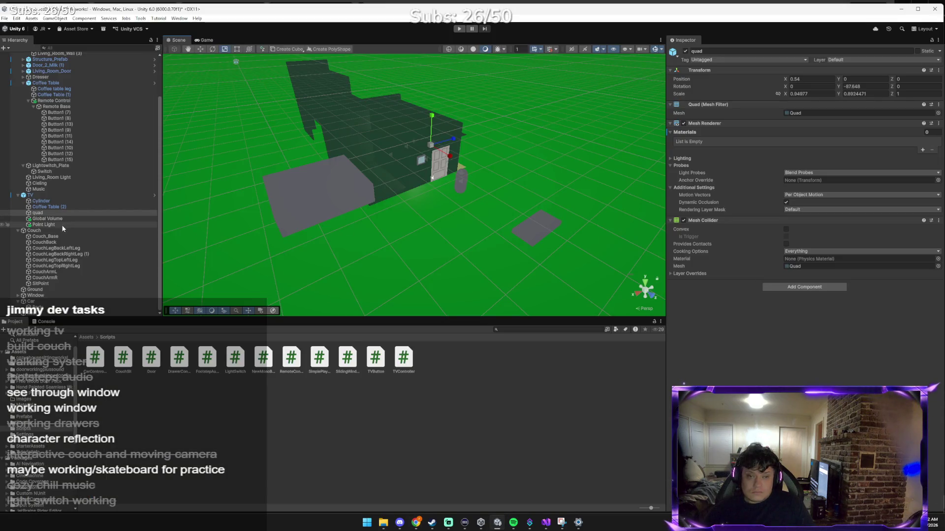
pyautogui.click(45, 313)
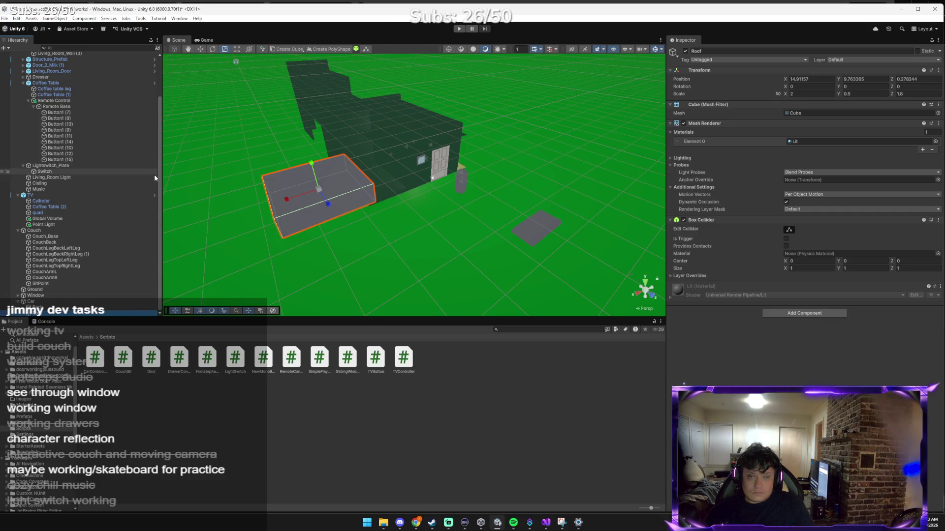
# Add a Capsule as a child of Car via 3D Object > Capsule and check Claude's wheel steps.
pyautogui.click(91, 302)
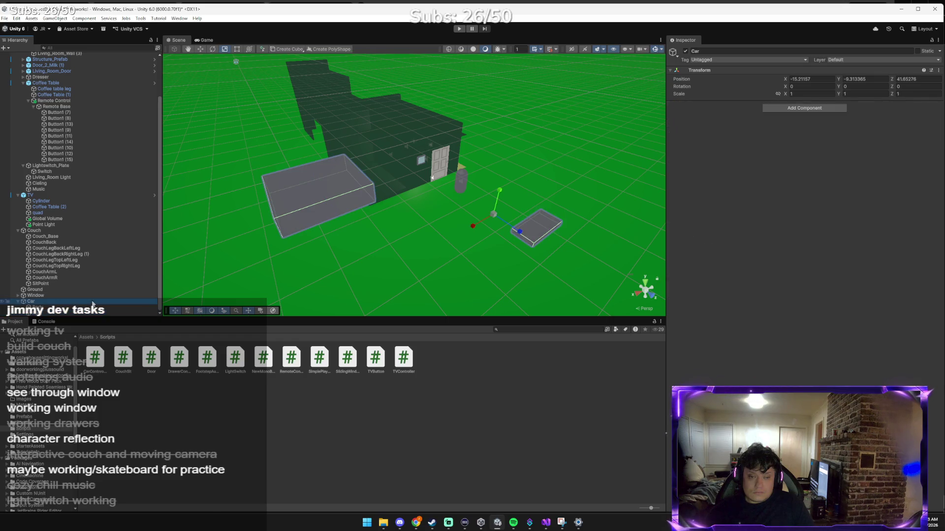
pyautogui.rightClick(92, 302)
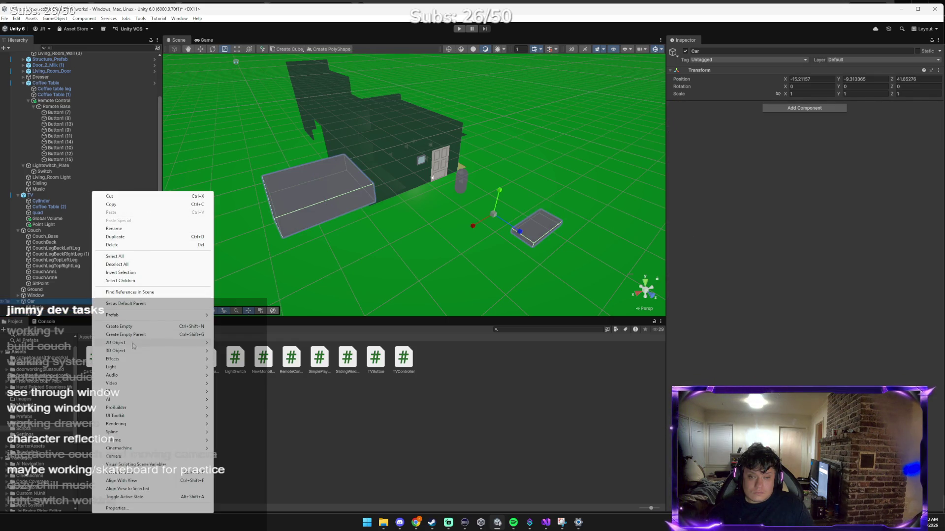
pyautogui.moveTo(206, 350)
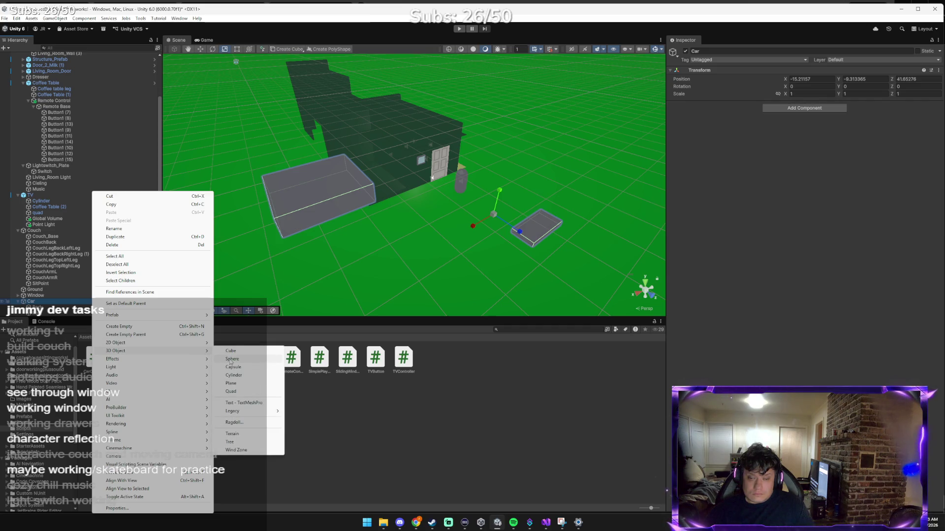
pyautogui.click(233, 367)
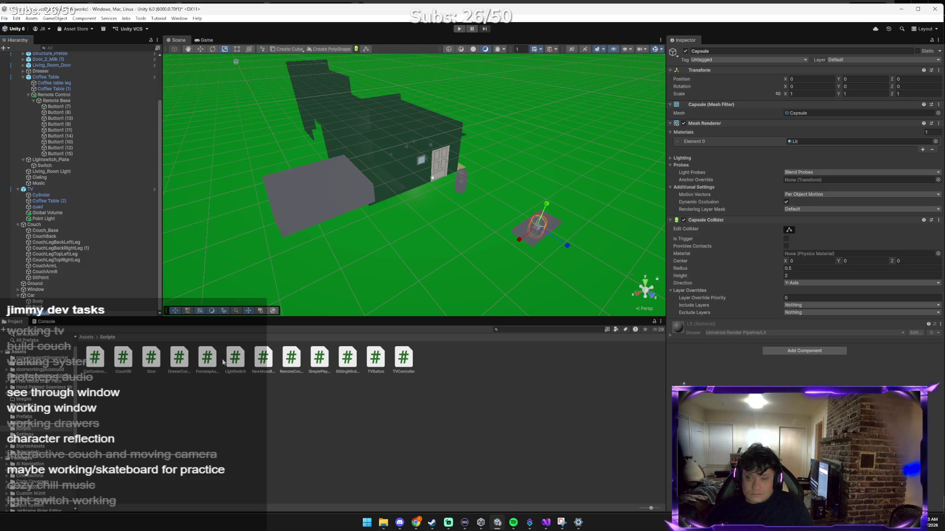
pyautogui.hotkey('alt', 'Tab')
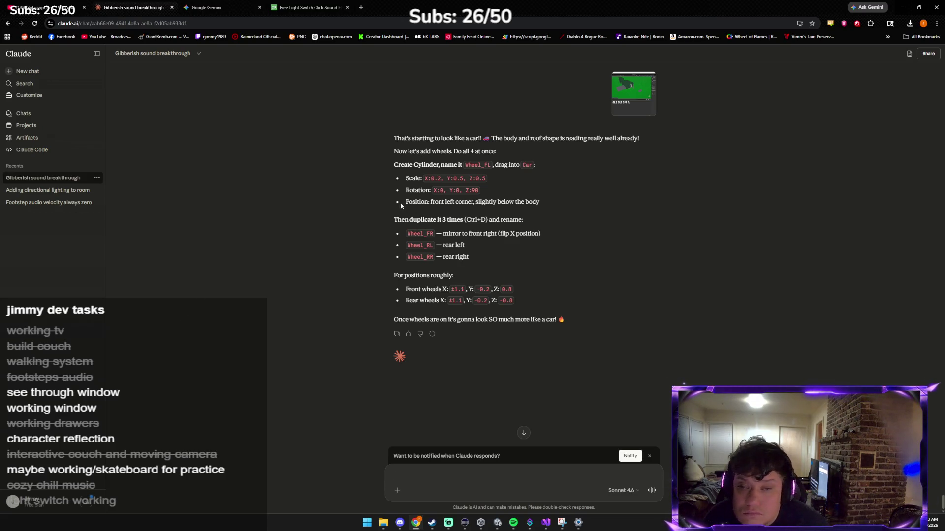
pyautogui.hotkey('alt', 'Tab')
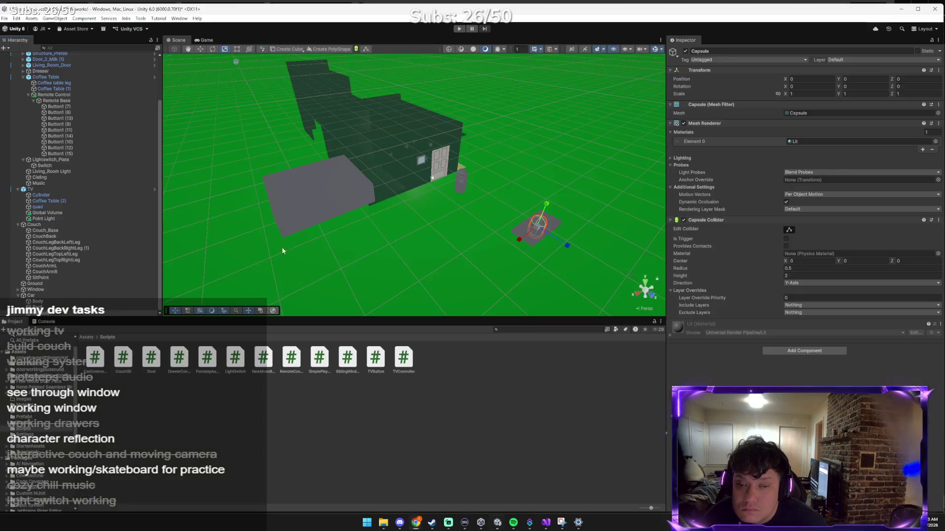
# Duplicate the capsule, then add a Cylinder under Car and name it Wheel_FL.
pyautogui.rightClick(52, 316)
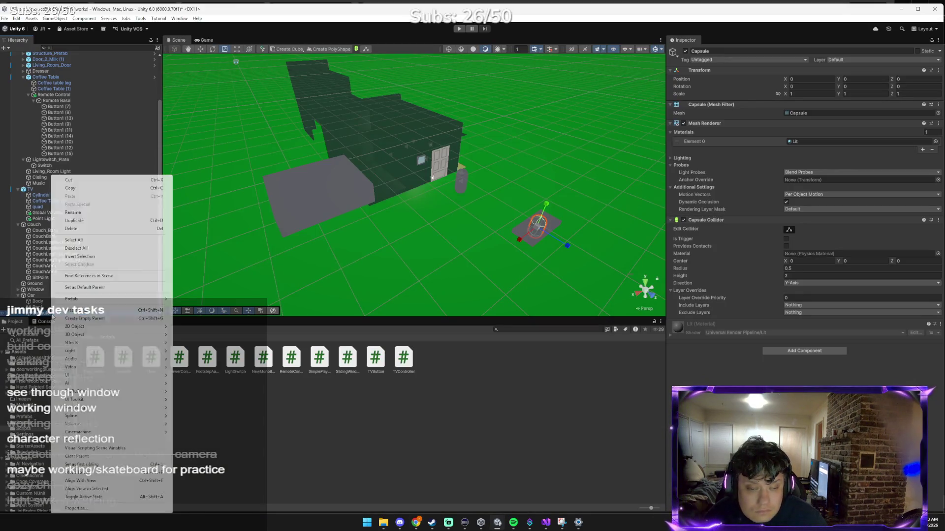
pyautogui.click(135, 221)
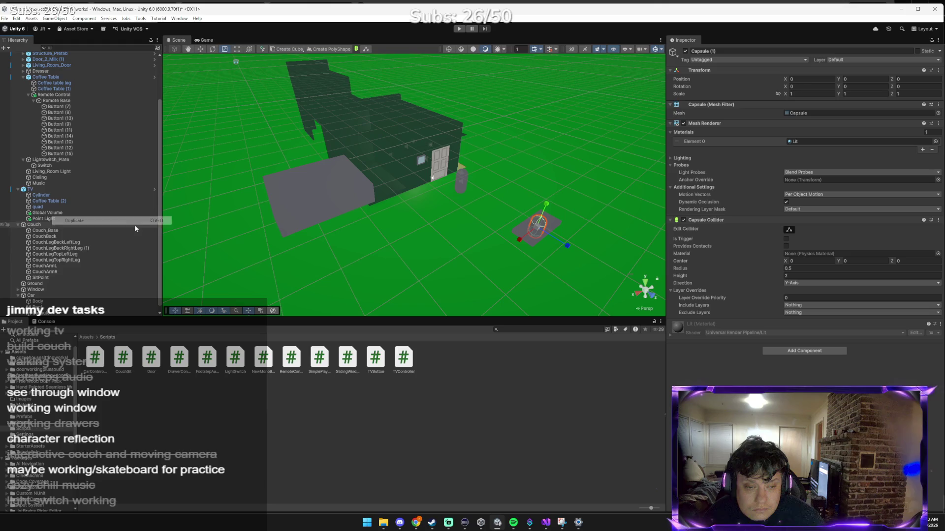
pyautogui.click(38, 296)
pyautogui.rightClick(38, 296)
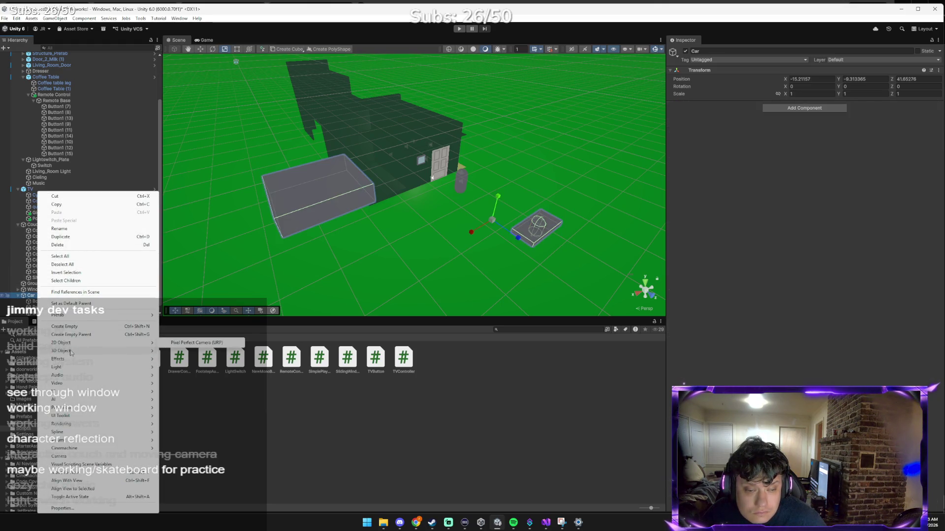
pyautogui.moveTo(74, 351)
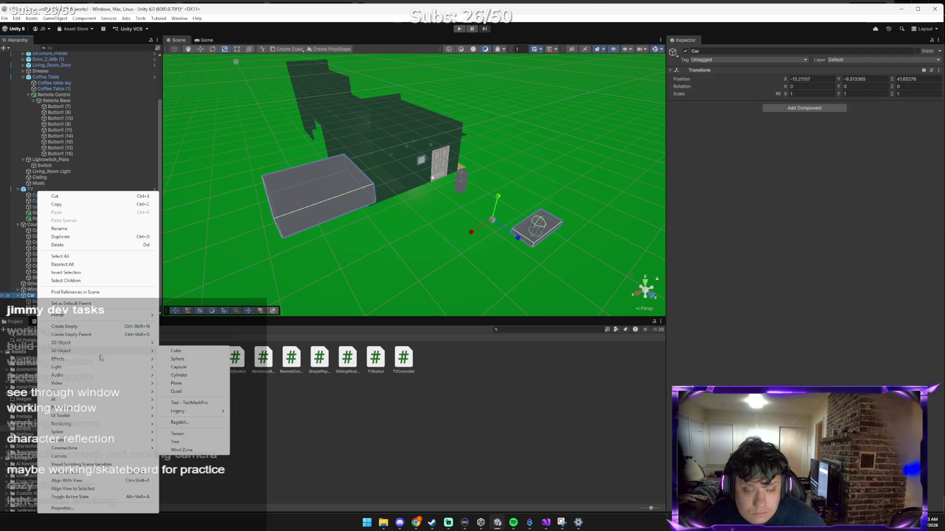
pyautogui.click(196, 376)
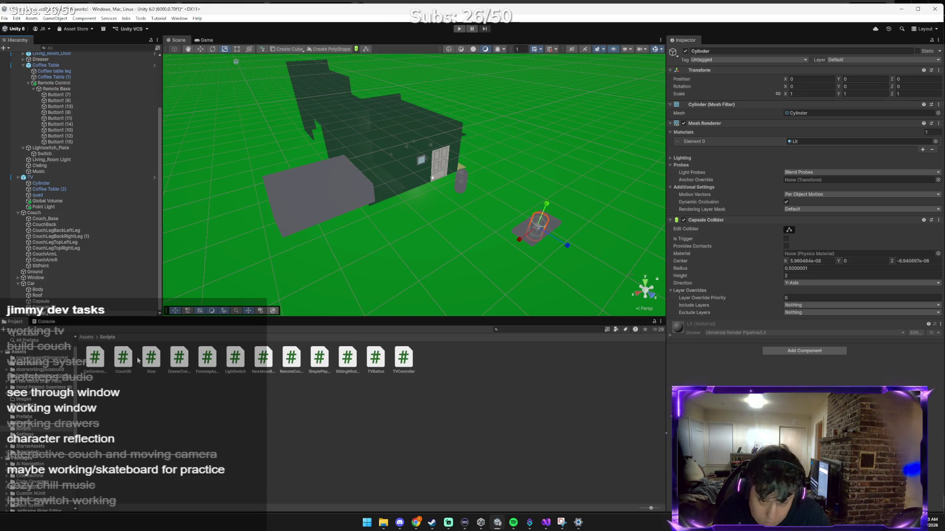
pyautogui.write('Wheel_FL')
pyautogui.press('Return')
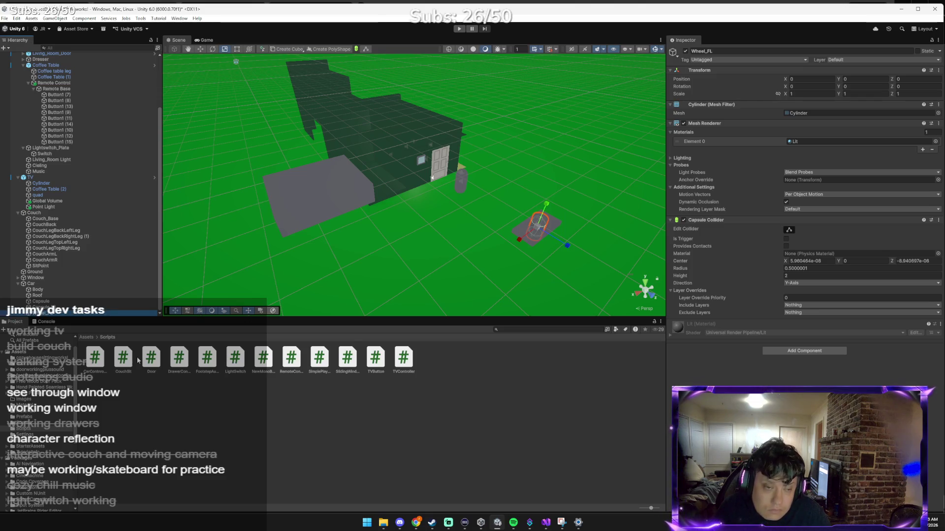
# Set Wheel_FL's Scale X to 0.2 and start Scale Y at 0.5, checking Claude's values.
pyautogui.hotkey('alt', 'Tab')
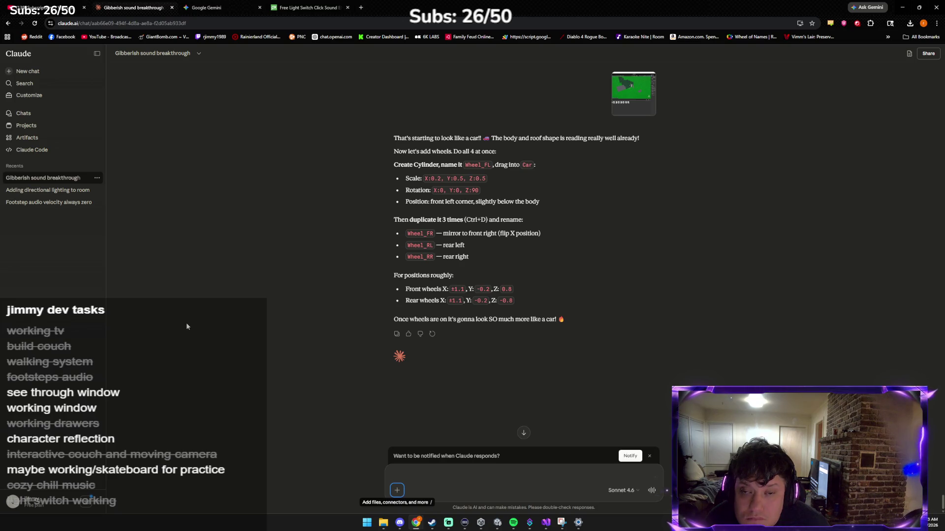
pyautogui.hotkey('alt', 'Tab')
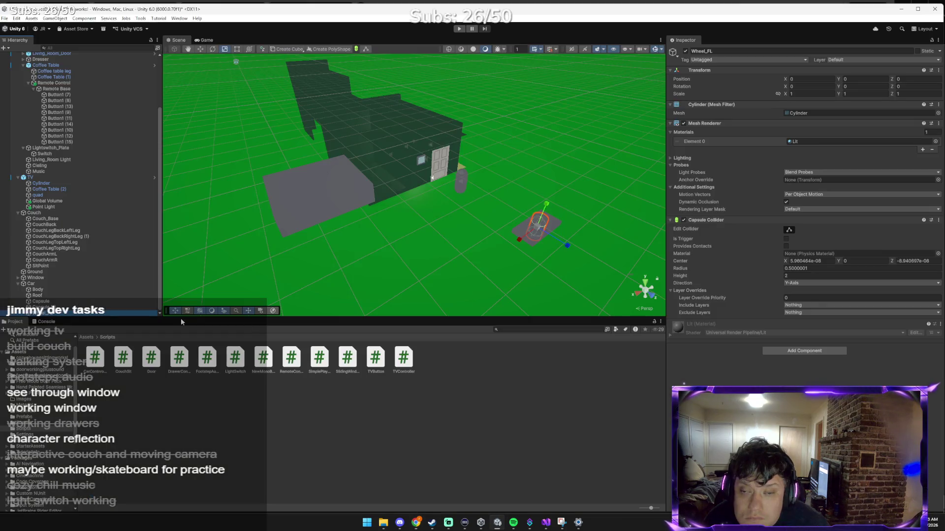
pyautogui.click(808, 93)
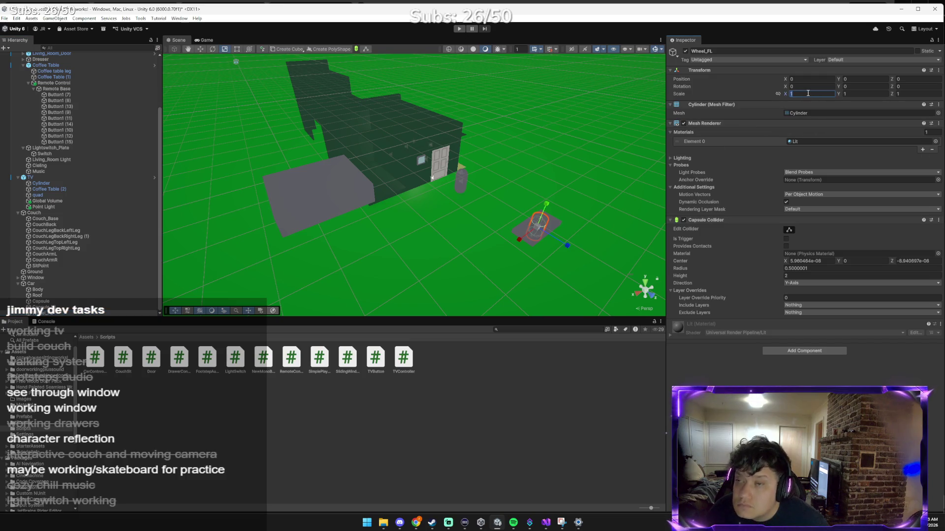
pyautogui.write('0.2')
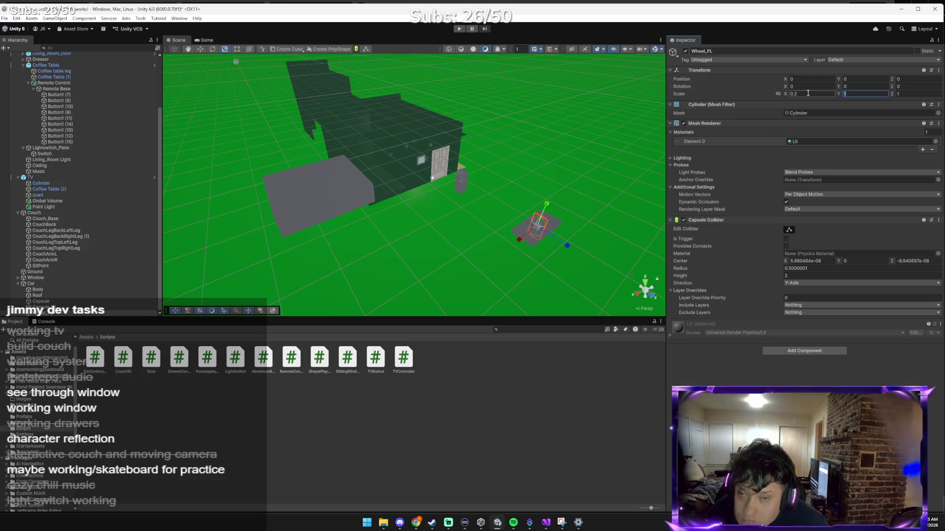
pyautogui.hotkey('alt', 'Tab')
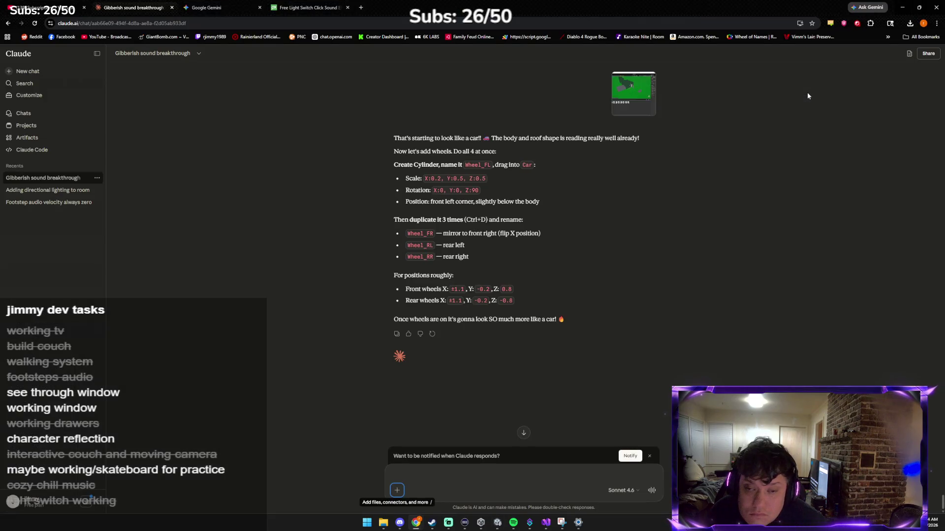
pyautogui.hotkey('alt', 'Tab')
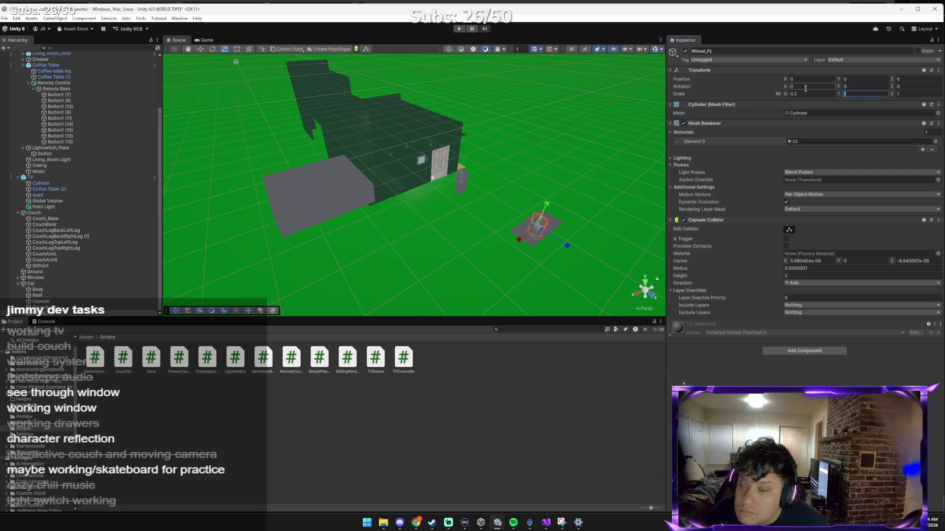
pyautogui.write('0.5')
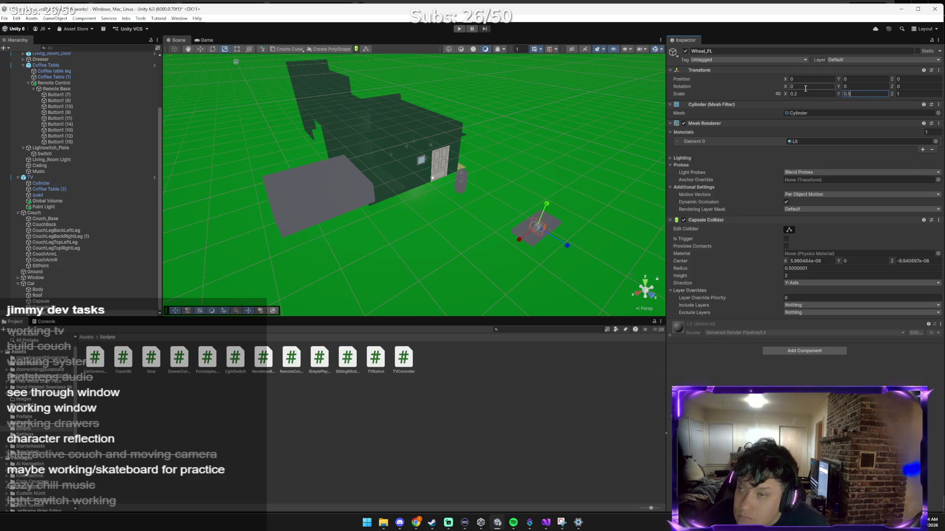
pyautogui.hotkey('alt', 'Tab')
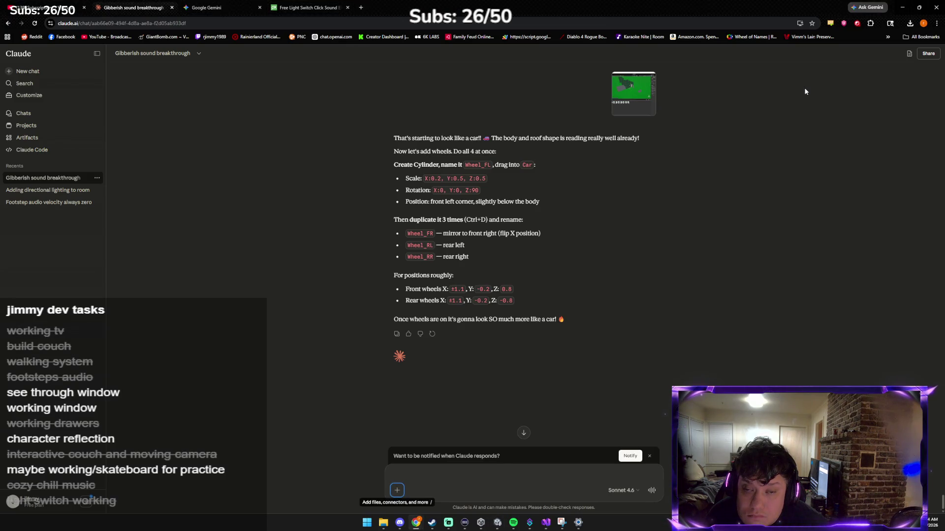
# Set Wheel_FL's Scale Y and Scale Z to 0.5.
pyautogui.hotkey('alt', 'Tab')
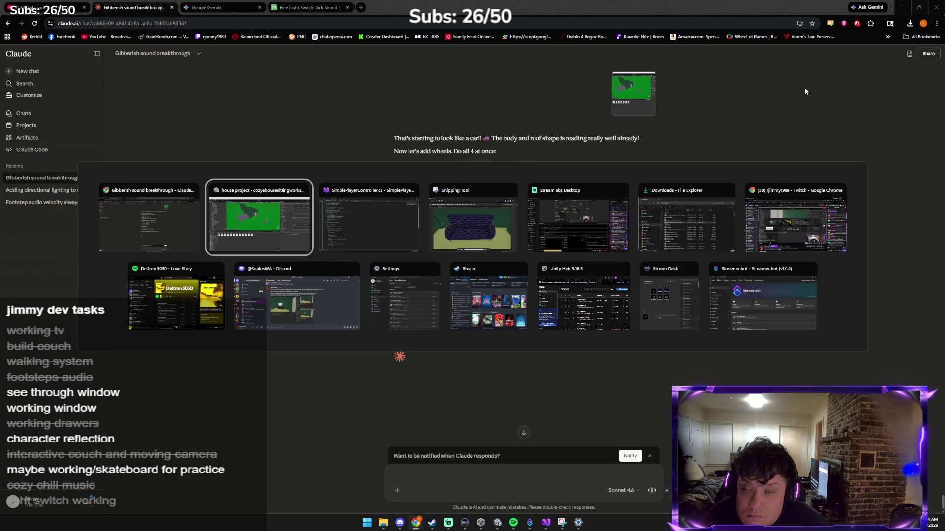
pyautogui.click(904, 94)
pyautogui.write('0.5')
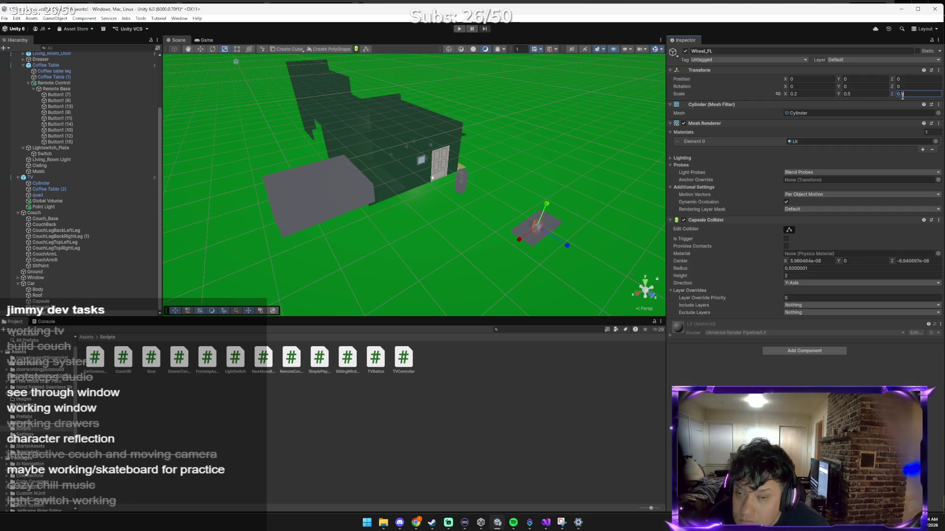
# Commit Wheel_FL's Z scale of 0.5 and raise the second capsule above the car with the Move tool.
pyautogui.click(536, 231)
pyautogui.press('w')
pyautogui.click(536, 221)
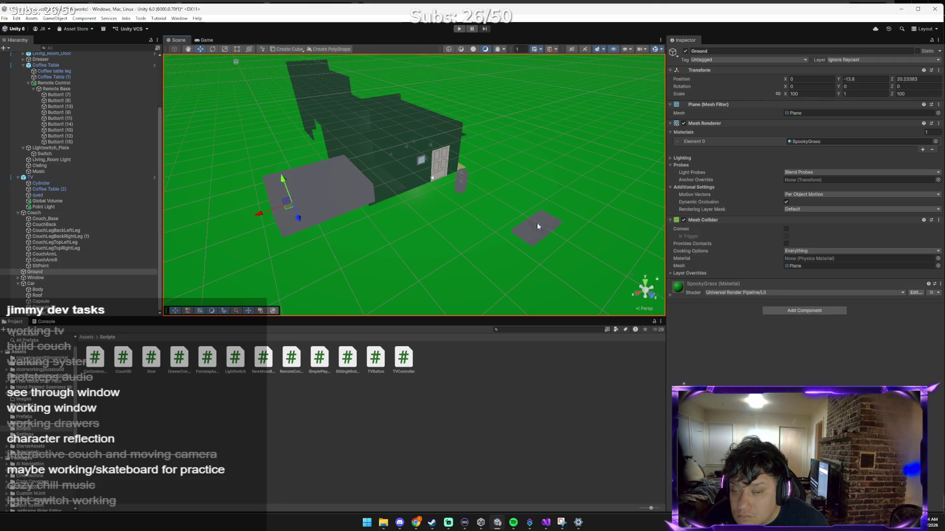
pyautogui.click(534, 225)
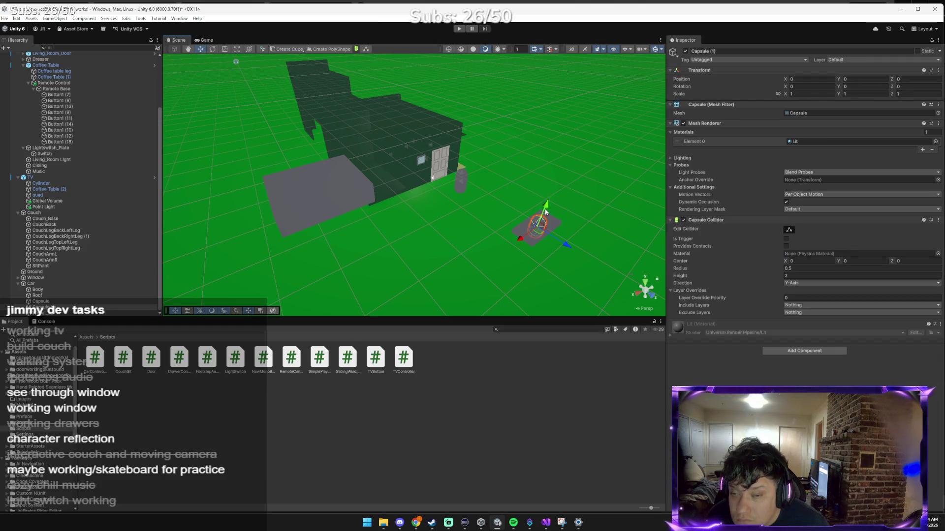
pyautogui.moveTo(556, 200)
pyautogui.mouseDown()
pyautogui.moveTo(558, 187)
pyautogui.moveTo(587, 195)
pyautogui.moveTo(584, 212)
pyautogui.mouseUp()
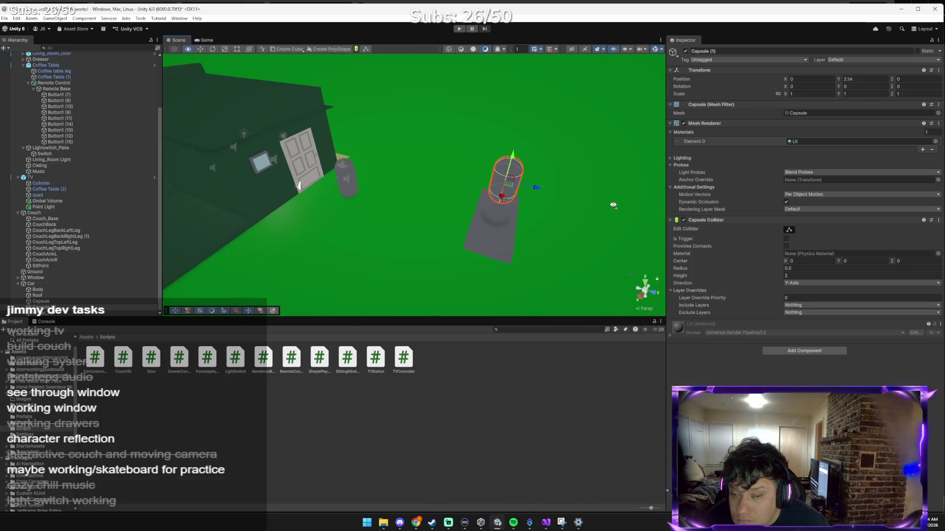
pyautogui.scroll(5, 582, 217)
pyautogui.click(555, 247)
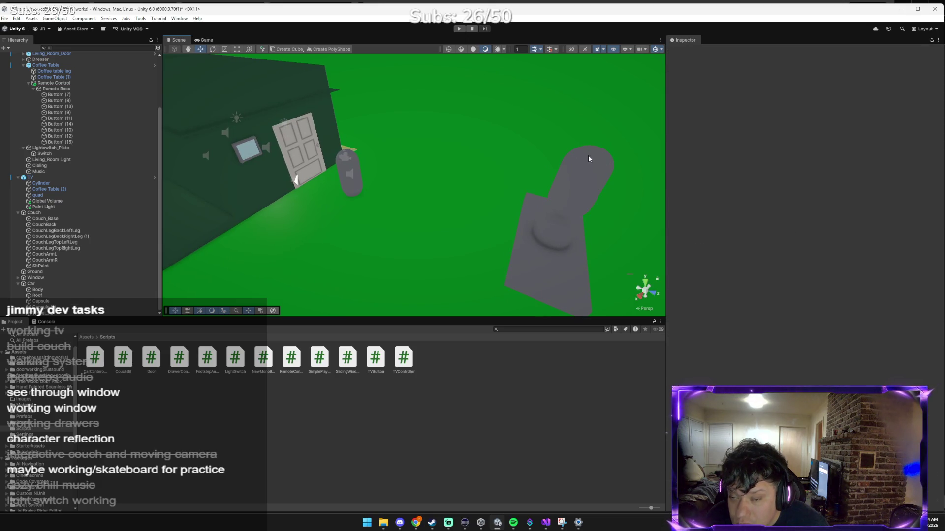
pyautogui.click(589, 155)
pyautogui.moveTo(597, 165)
pyautogui.mouseDown()
pyautogui.moveTo(602, 144)
pyautogui.moveTo(582, 149)
pyautogui.mouseUp()
pyautogui.click(551, 241)
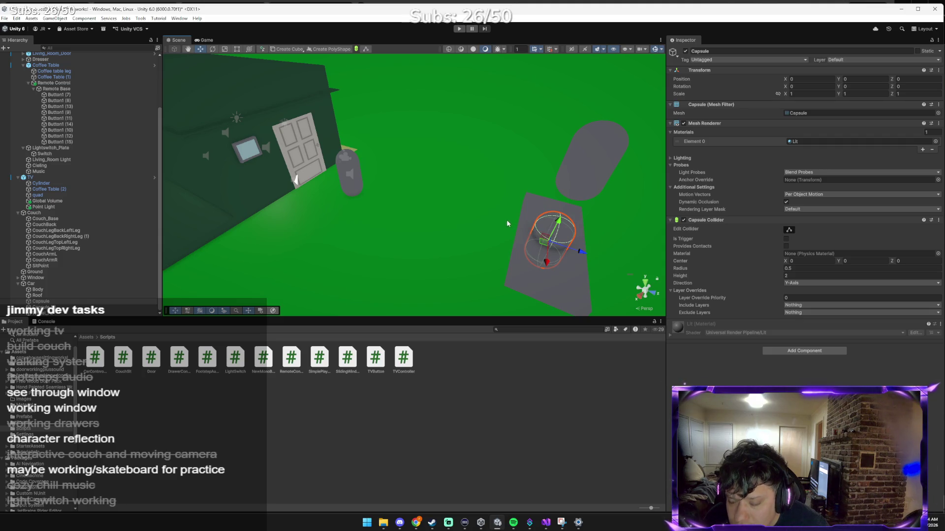
pyautogui.hotkey('alt', 'Tab')
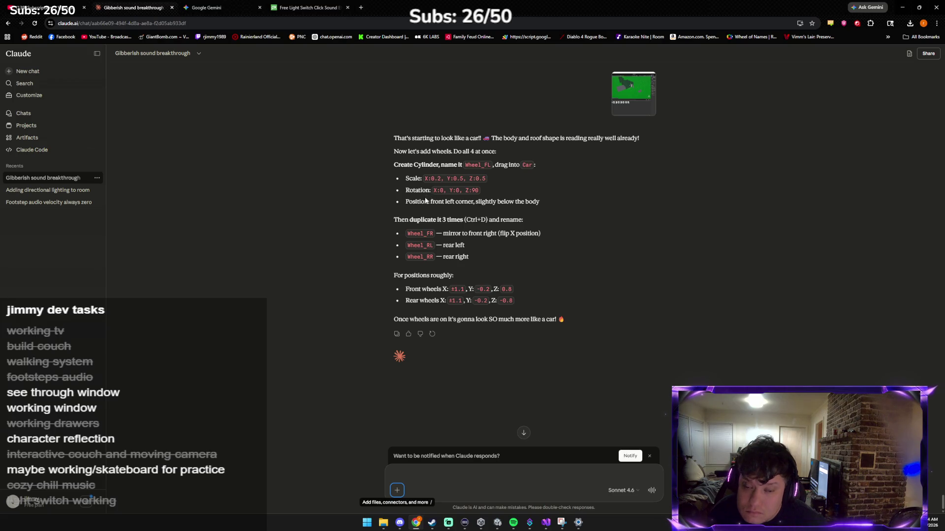
# Send Claude a new scene screenshot asking about the wheel, then return to Unity.
pyautogui.hotkey('alt', 'Tab')
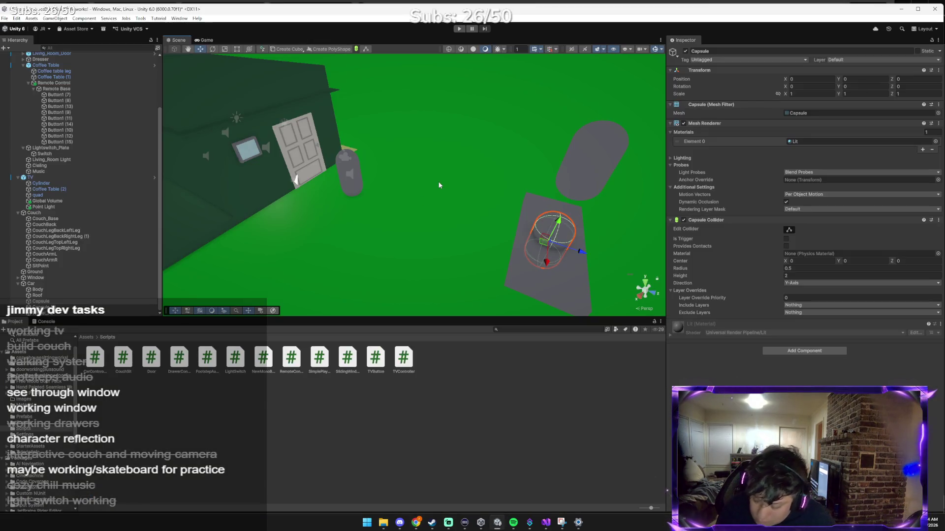
pyautogui.hotkey('alt', 'Tab')
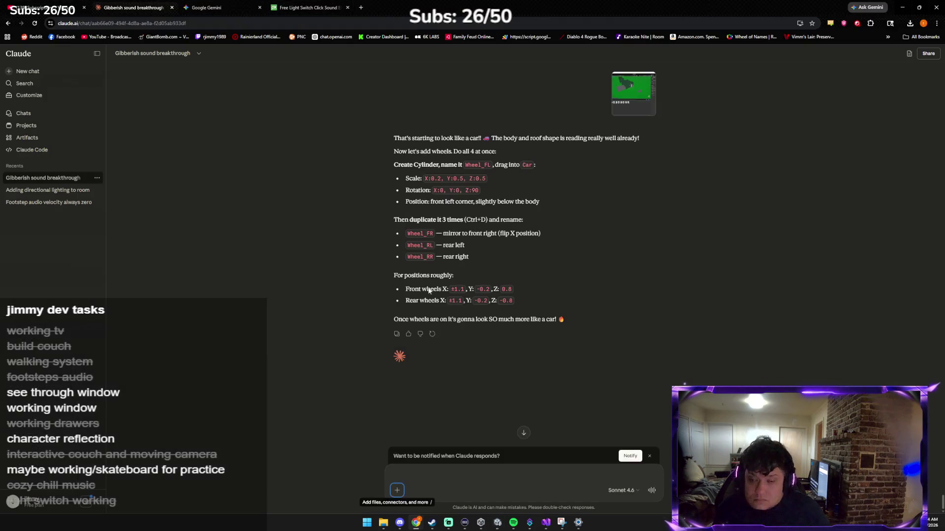
pyautogui.click(435, 475)
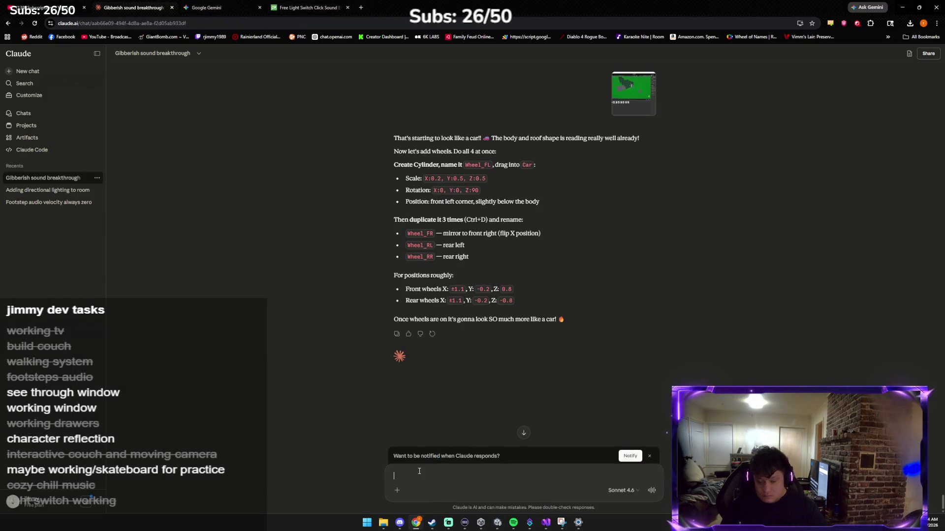
pyautogui.hotkey('ctrl', 'v')
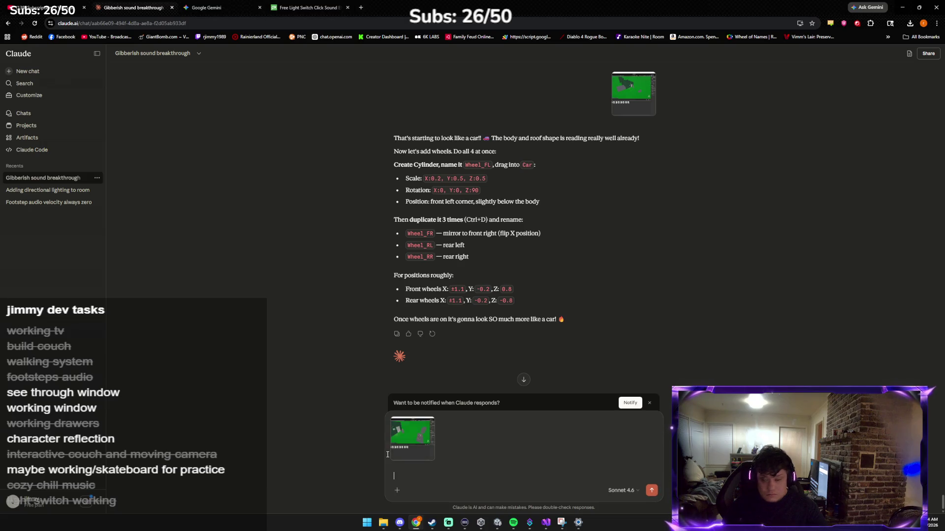
pyautogui.press('Return')
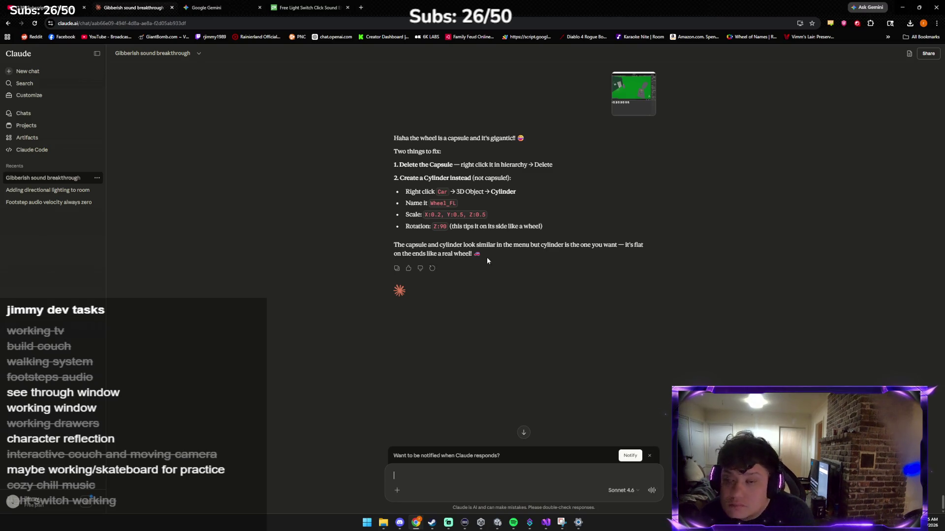
pyautogui.hotkey('alt', 'Tab')
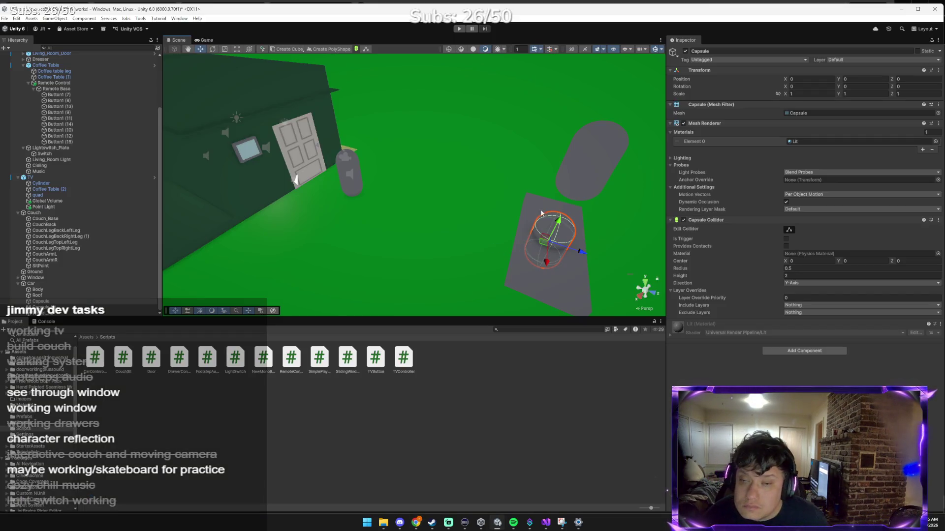
# Try a capsule Z scale of 10, cancel it, then delete and restore the capsule.
pyautogui.click(900, 94)
pyautogui.write('10')
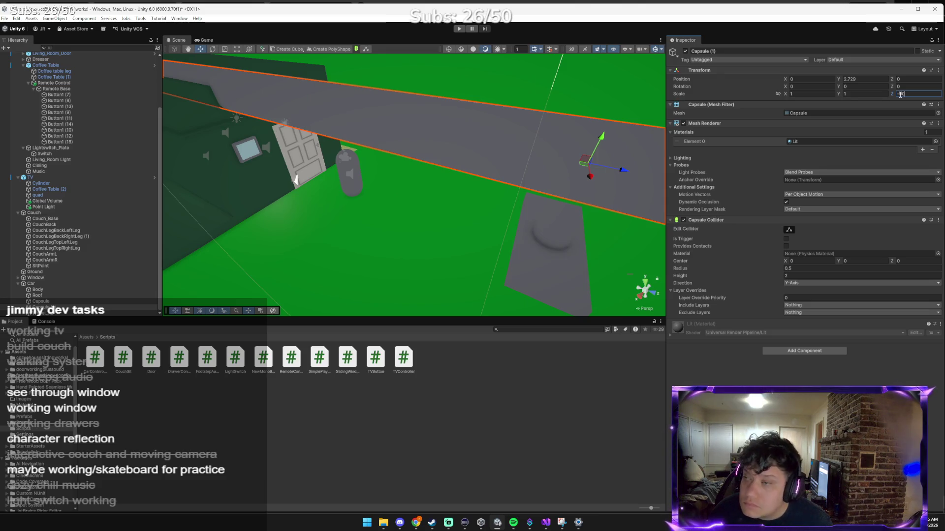
pyautogui.press('Escape')
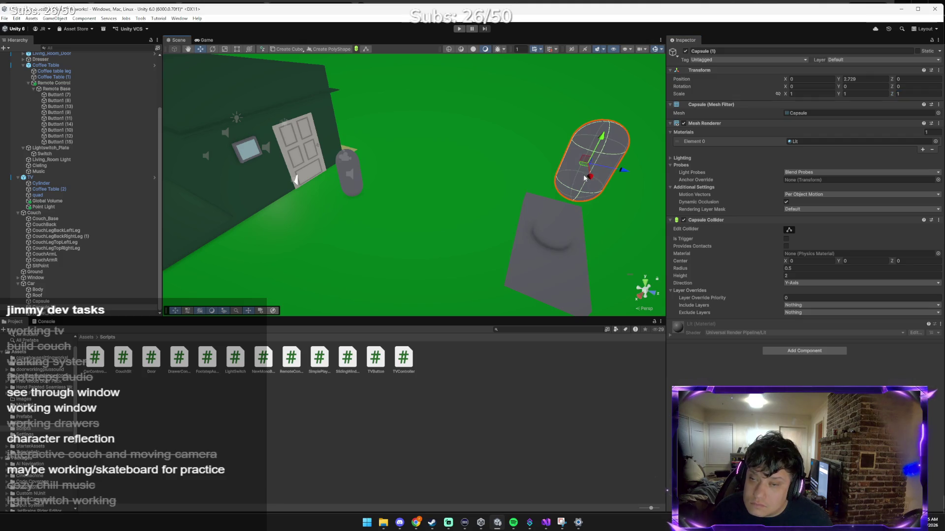
pyautogui.press('Delete')
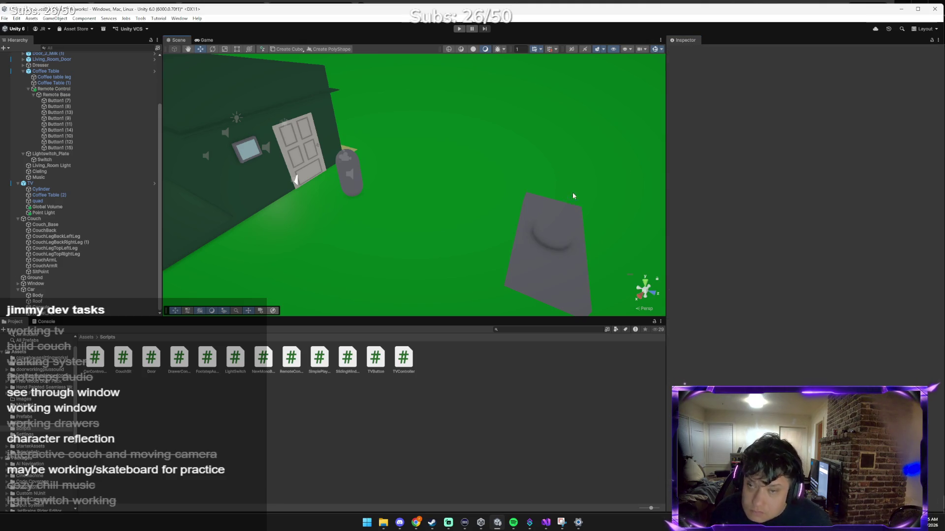
pyautogui.hotkey('ctrl', 'z')
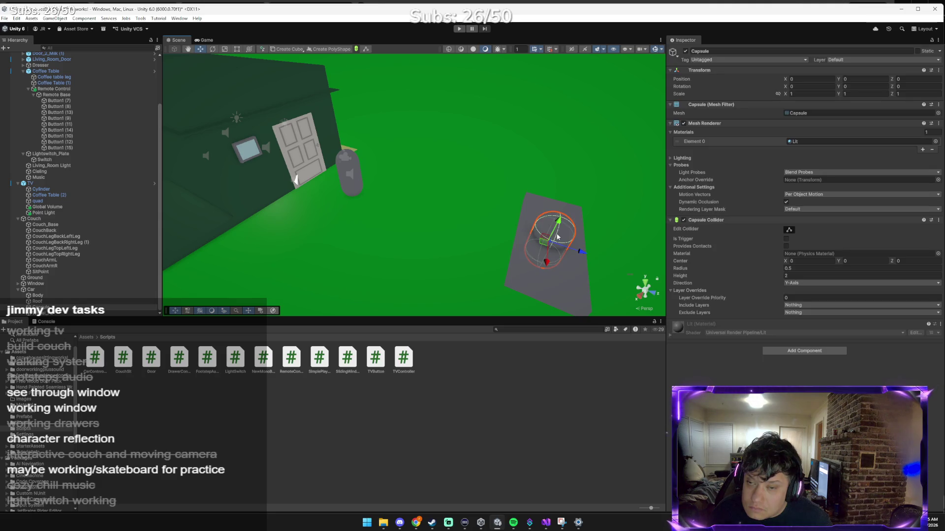
# Nudge the capsule upward, delete it from the context menu, then undo the deletion.
pyautogui.moveTo(559, 225); pyautogui.dragTo(610, 263)
pyautogui.rightClick(612, 263)
pyautogui.click(635, 320)
pyautogui.click(633, 232)
pyautogui.hotkey('ctrl', 'z')
pyautogui.hotkey('ctrl', 'z')
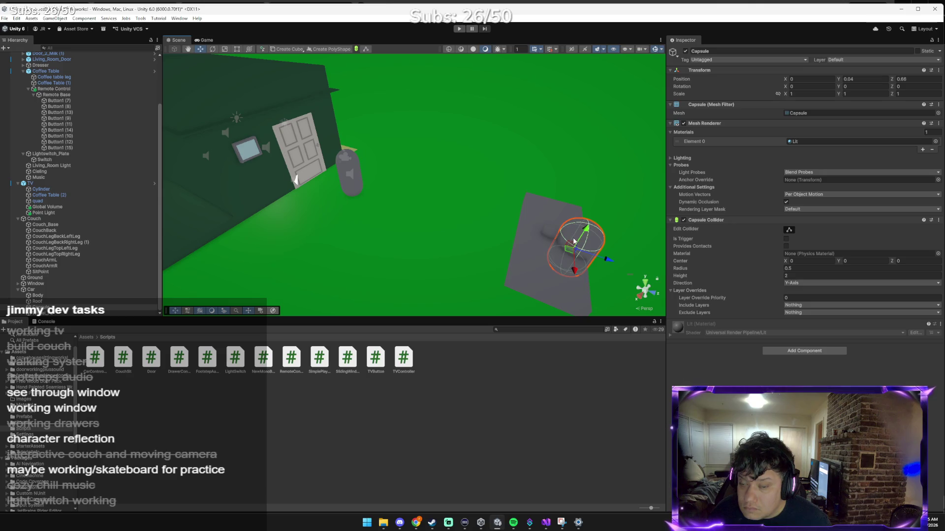
# Tilt the capsule around its X axis with the Rotate tool, then inspect the Body and Car.
pyautogui.moveTo(573, 241)
pyautogui.keyDown('alt'); pyautogui.mouseDown()
pyautogui.moveTo(501, 247)
pyautogui.moveTo(490, 271)
pyautogui.moveTo(551, 391)
pyautogui.moveTo(525, 314)
pyautogui.mouseUp(); pyautogui.keyUp('alt')
pyautogui.press('e')
pyautogui.click(522, 266)
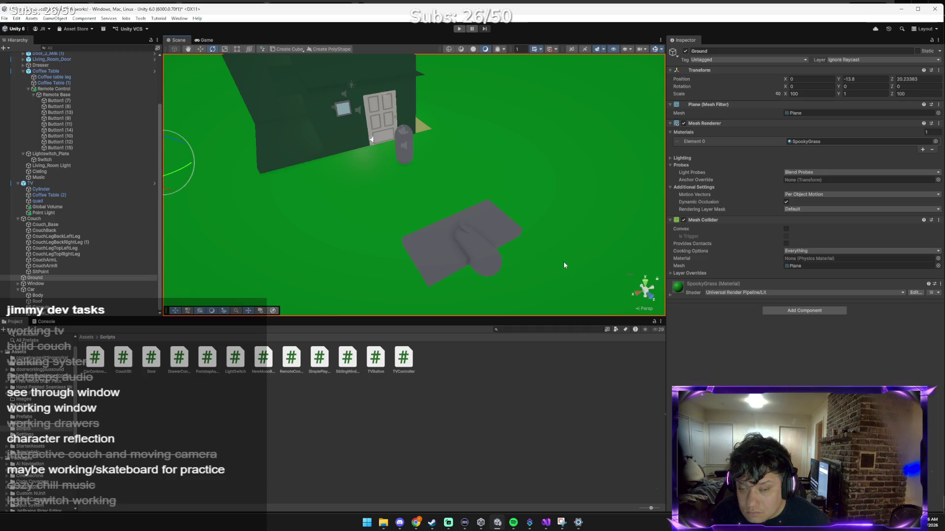
pyautogui.click(474, 255)
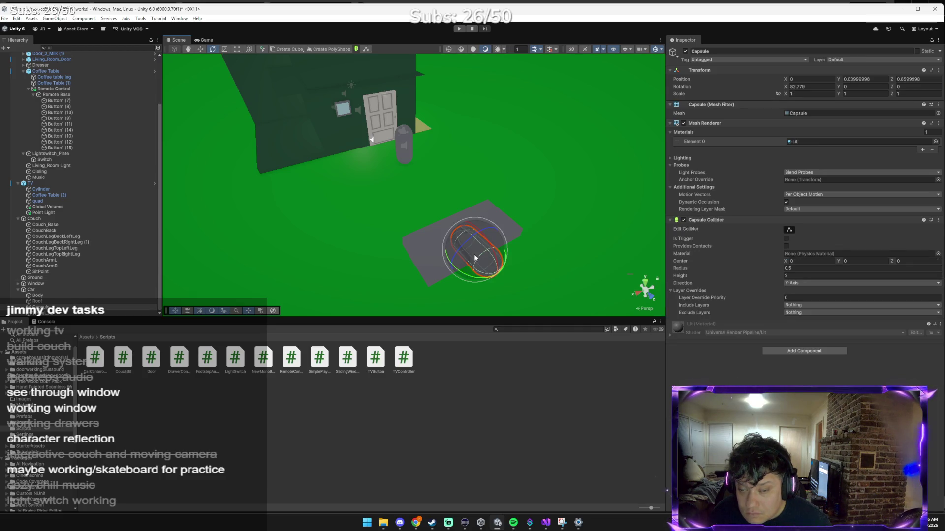
pyautogui.moveTo(493, 251)
pyautogui.mouseDown()
pyautogui.moveTo(489, 329)
pyautogui.moveTo(486, 321)
pyautogui.mouseUp()
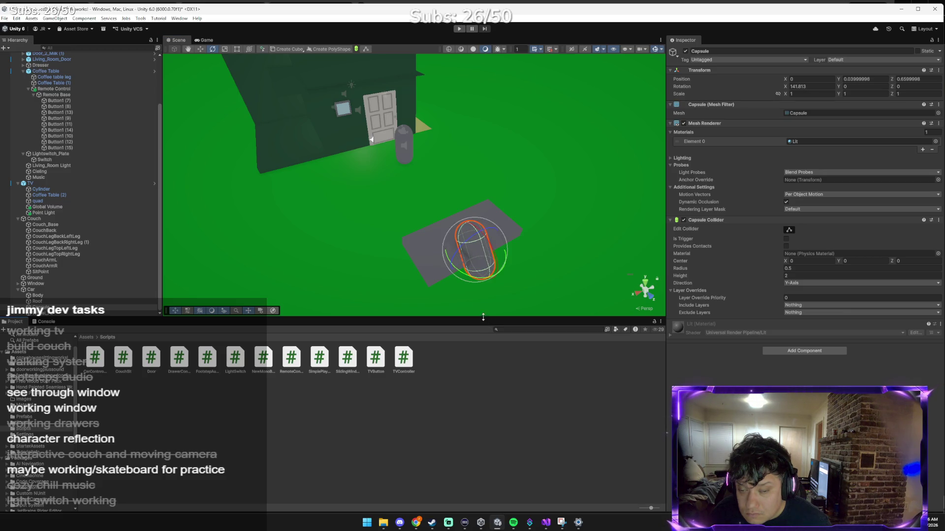
pyautogui.press('w')
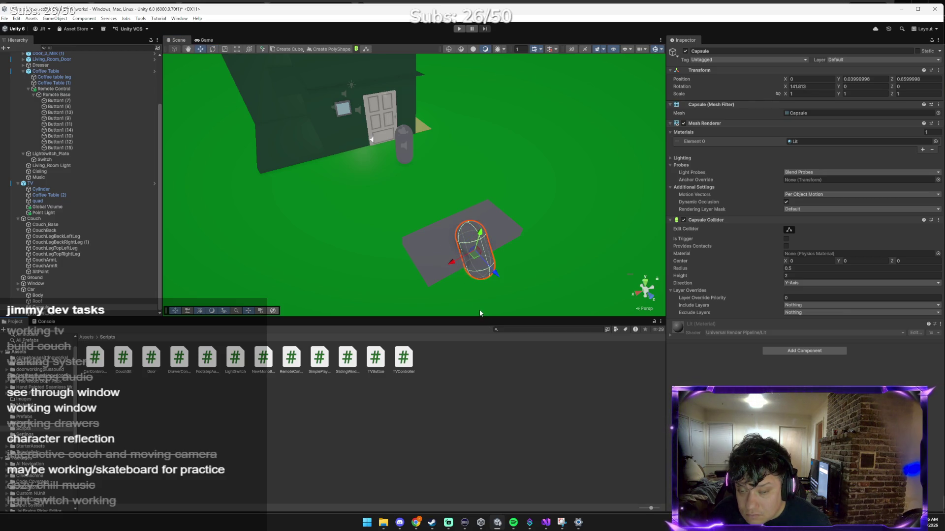
pyautogui.click(445, 253)
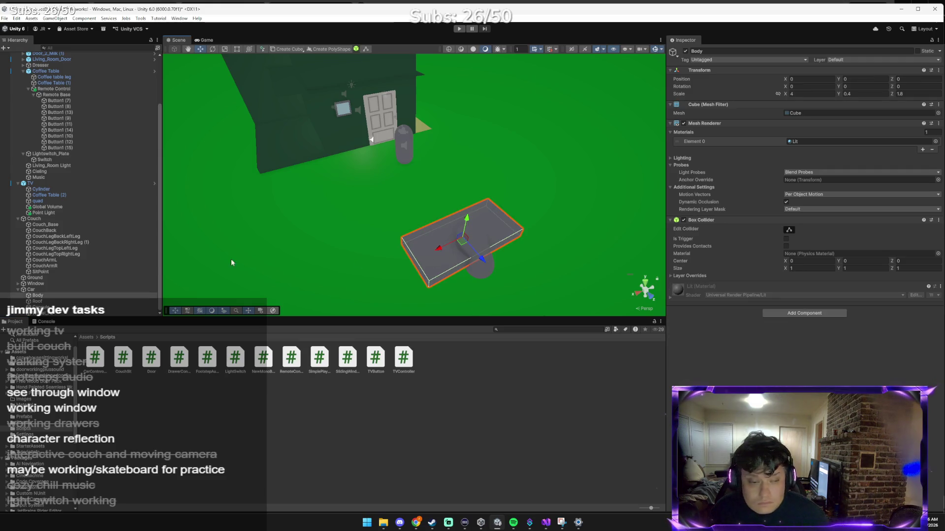
pyautogui.click(87, 291)
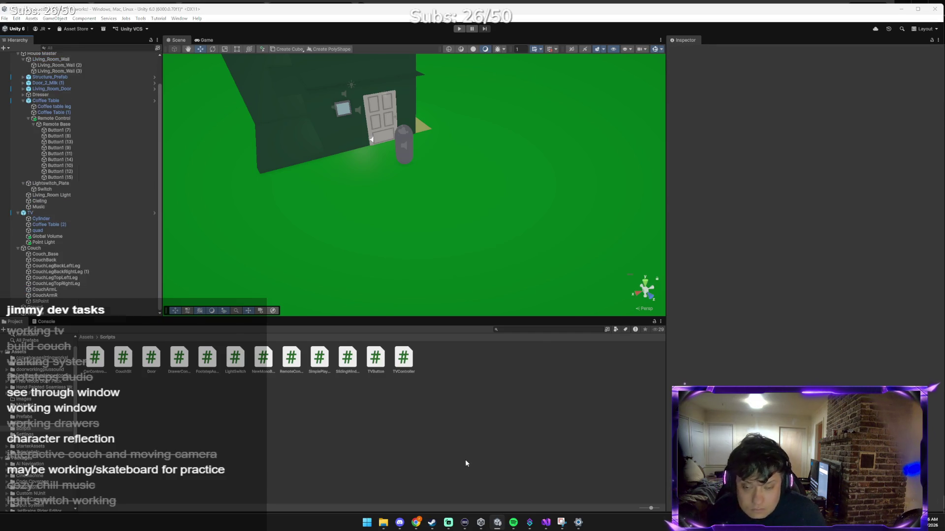
# Ask Claude whether downloading a ready-made car asset is cheating, then return to Unity.
pyautogui.hotkey('alt', 'Tab')
pyautogui.write('is')
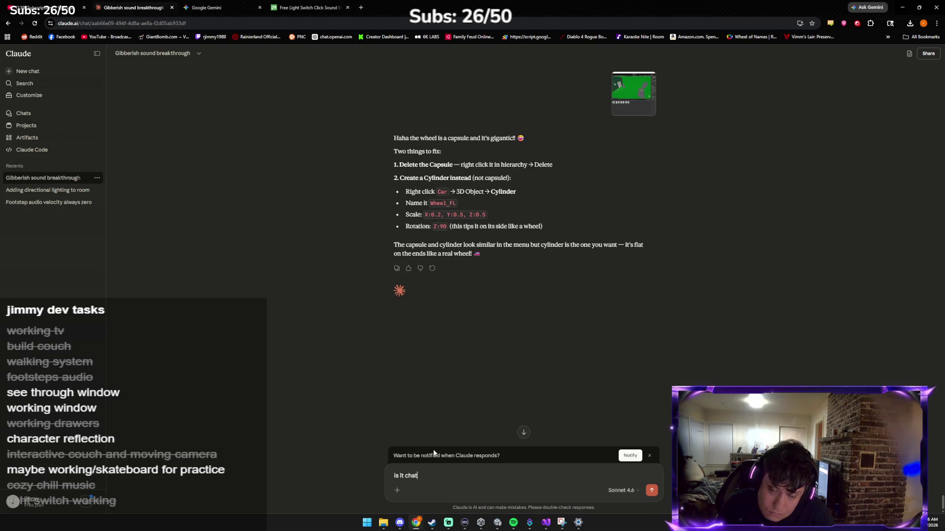
pyautogui.write('eating to donwllo')
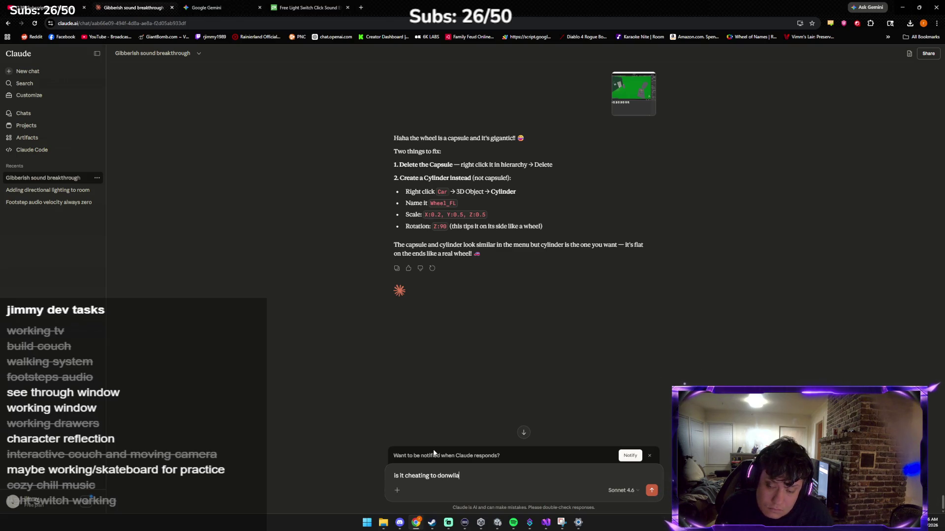
pyautogui.write('d o')
pyautogui.write('ne lmo')
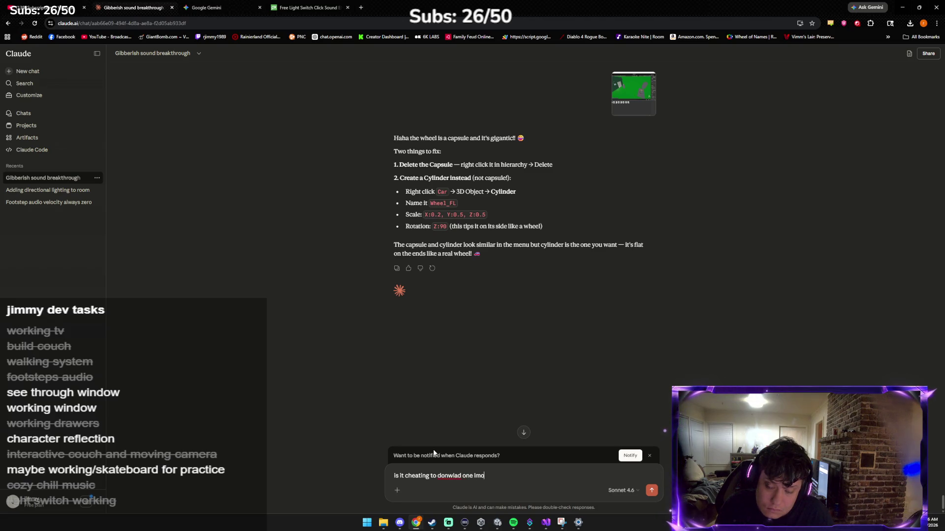
pyautogui.press('Return')
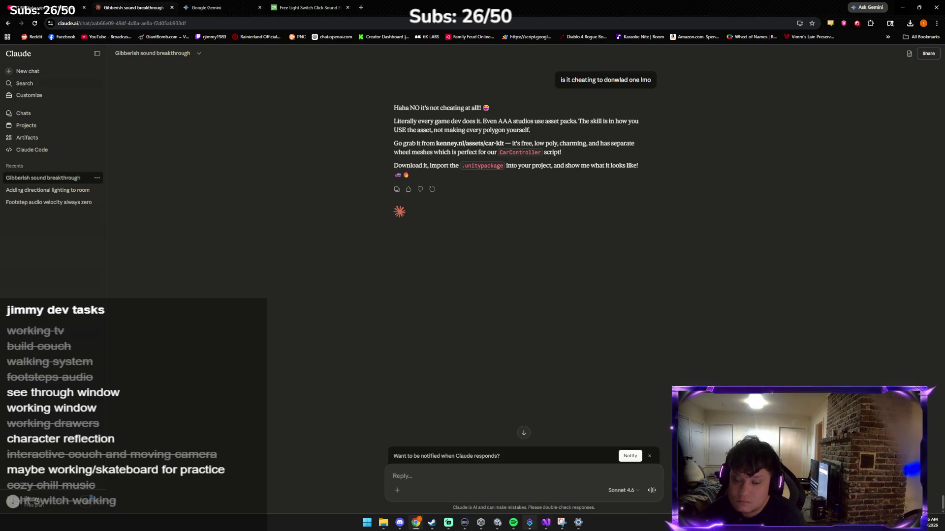
pyautogui.click(498, 524)
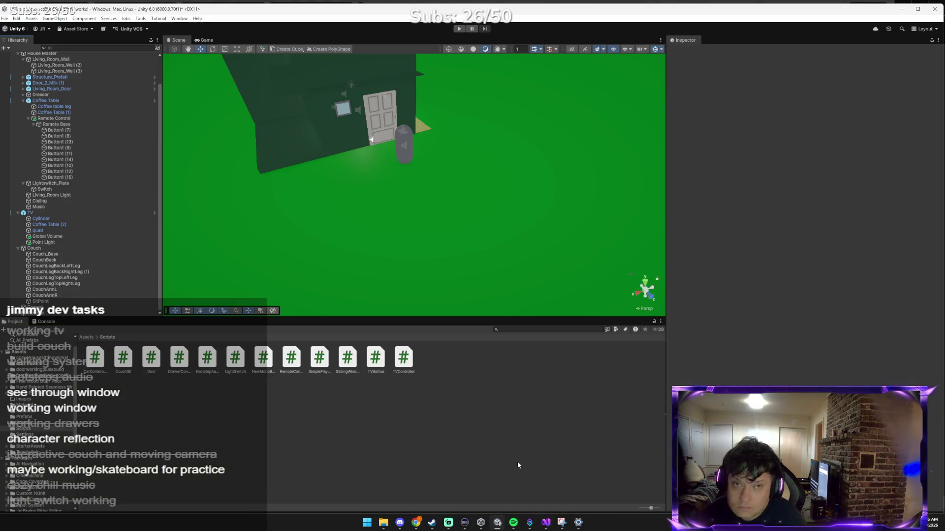
# Glance at Package Manager, then open the Unity Asset Store from the Window menu.
pyautogui.click(180, 18)
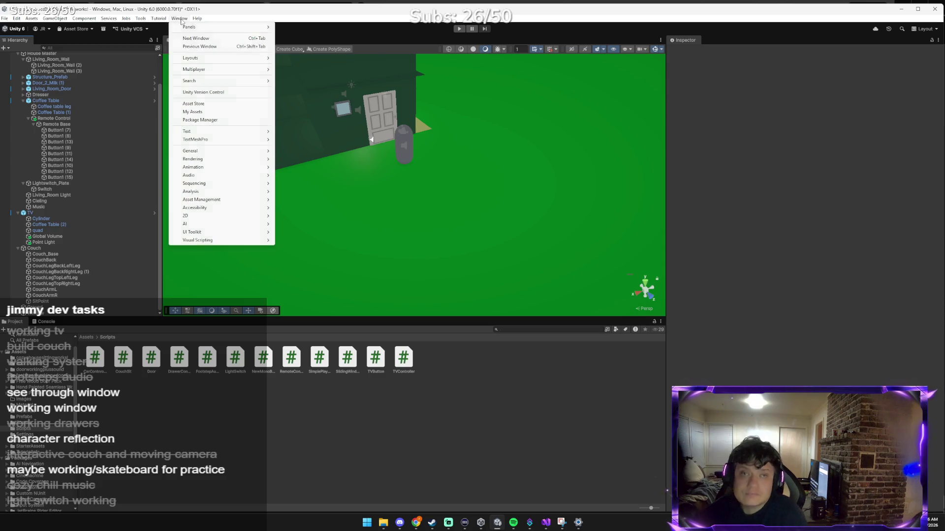
pyautogui.click(223, 121)
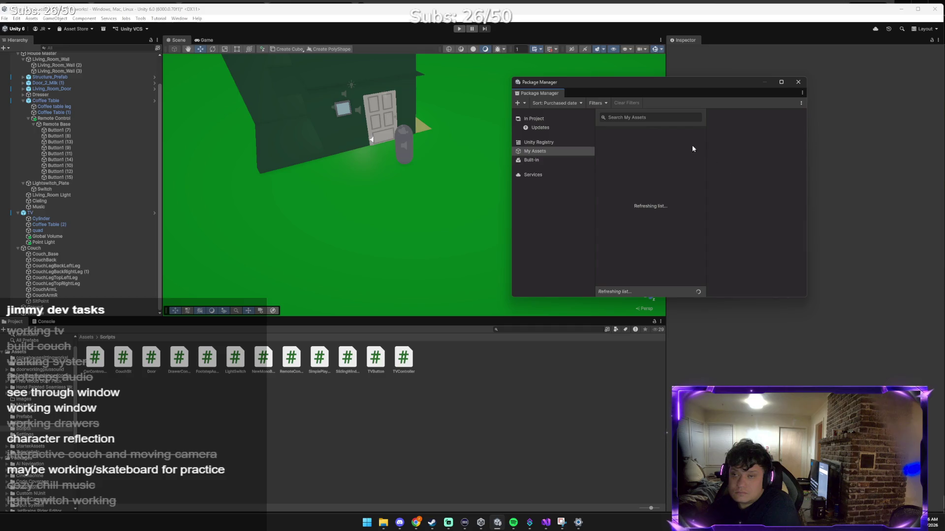
pyautogui.click(797, 82)
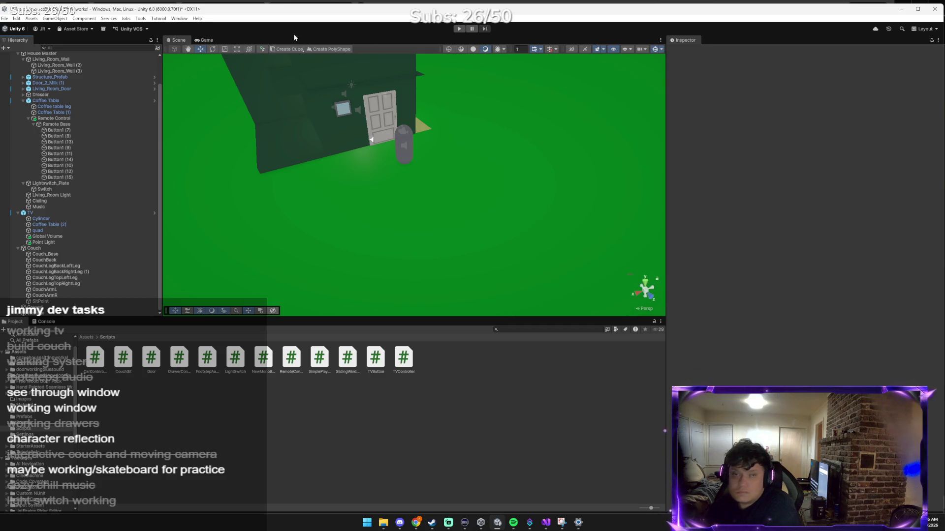
pyautogui.click(178, 18)
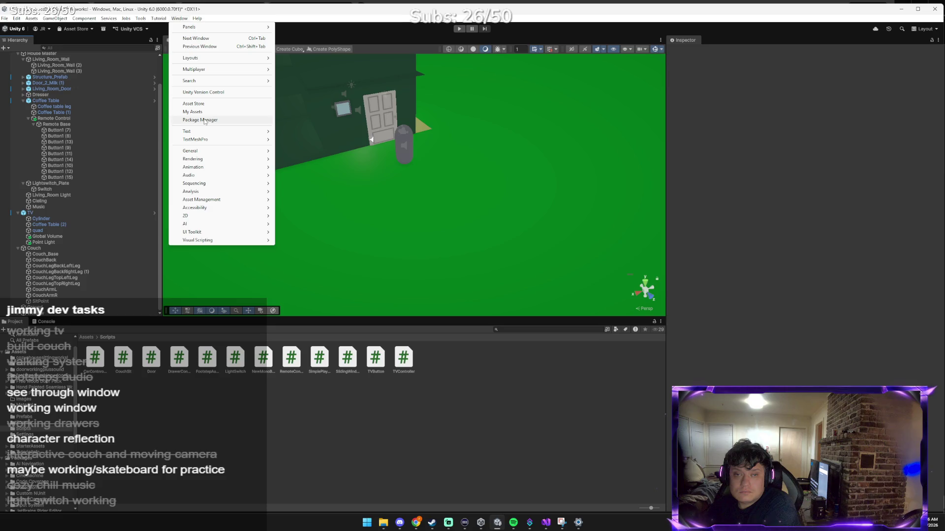
pyautogui.click(209, 104)
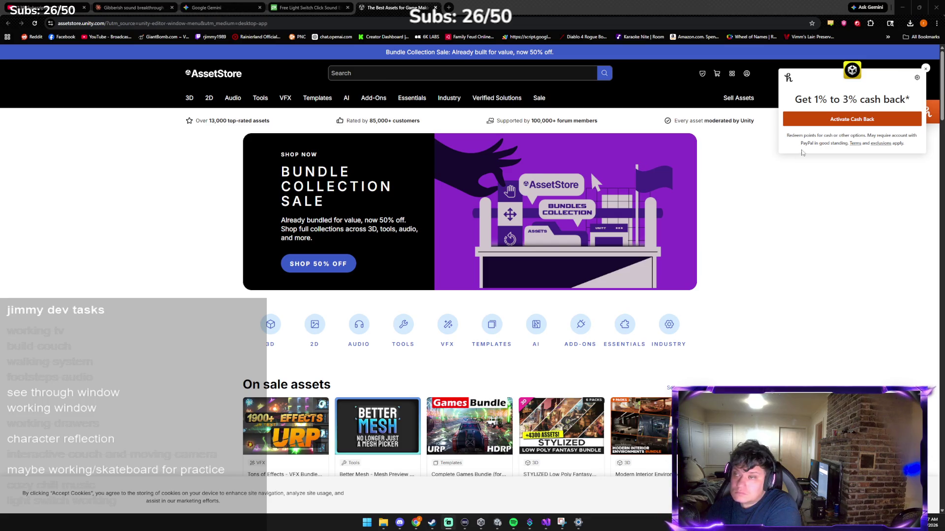
# Dismiss the cash-back popup and search the Asset Store for "free car".
pyautogui.click(926, 68)
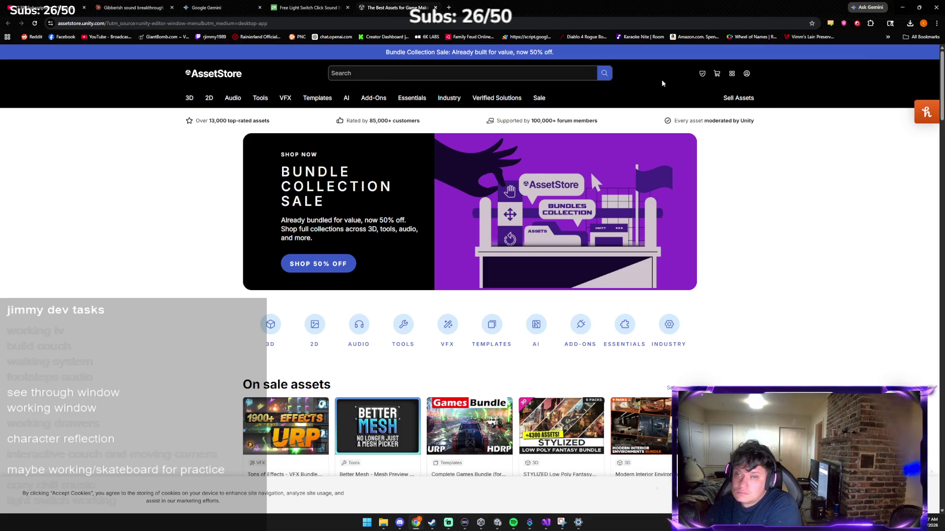
pyautogui.click(389, 69)
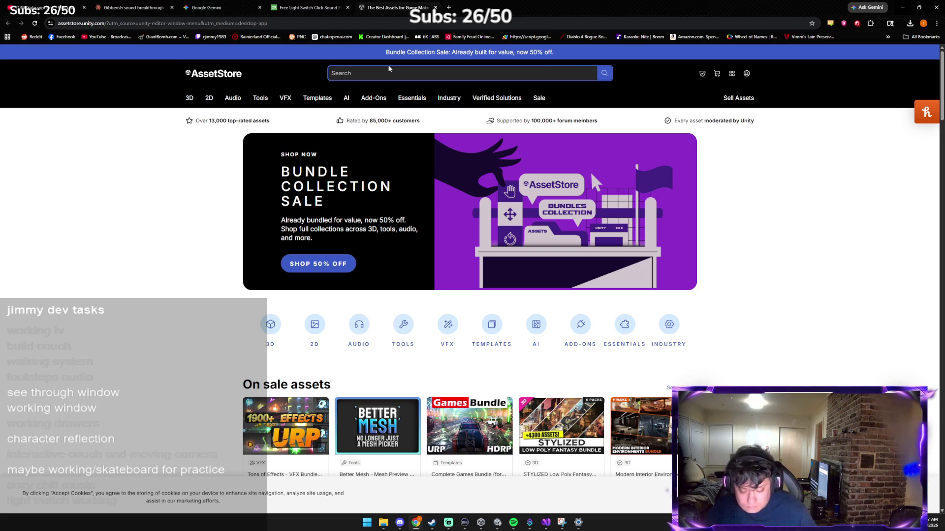
pyautogui.write('freee')
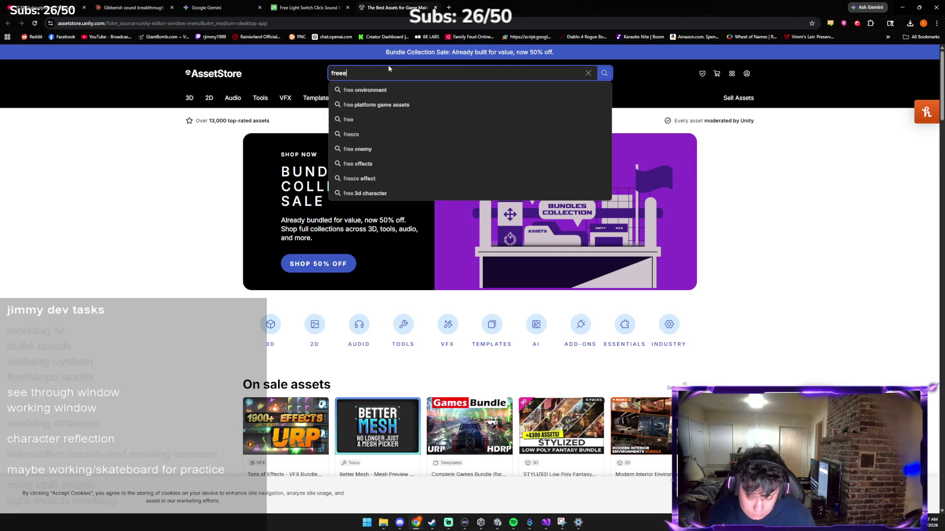
pyautogui.press('BackSpace')
pyautogui.write(' car')
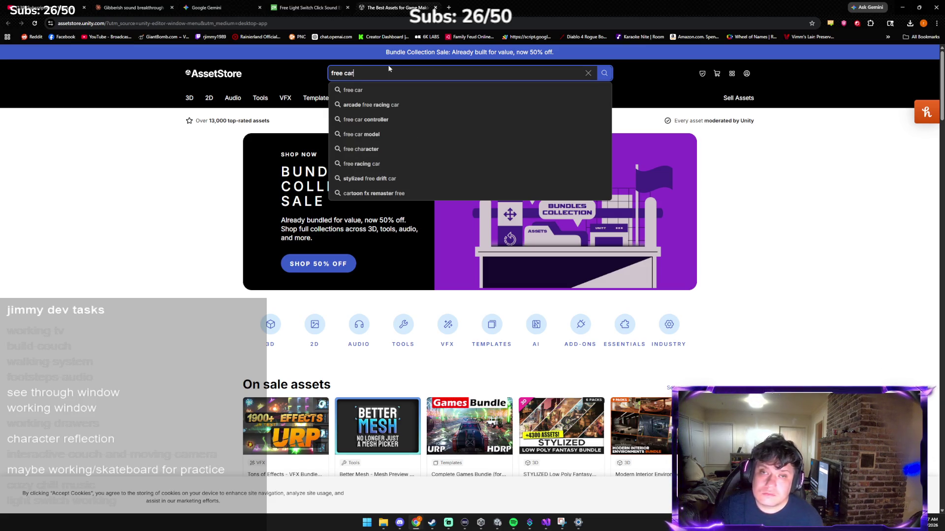
pyautogui.click(374, 96)
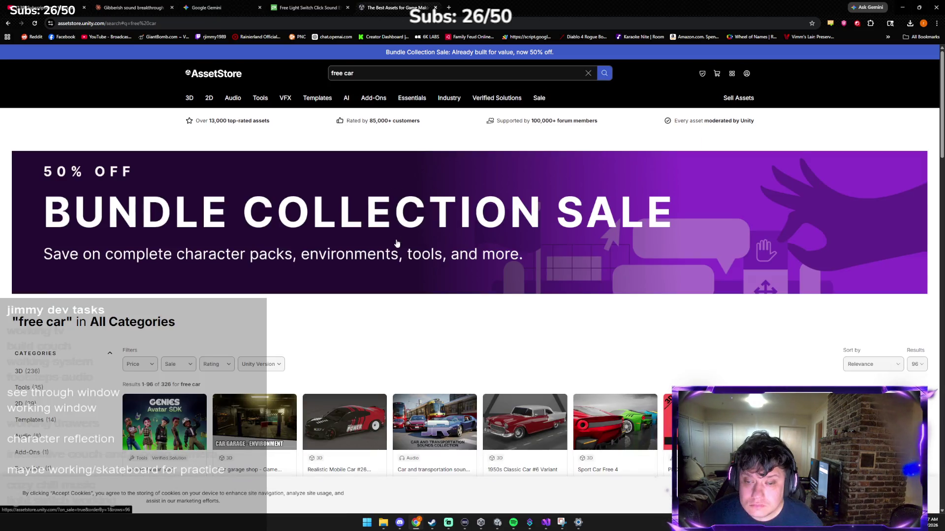
# Scroll the results and open the Simple Retro Car product page.
pyautogui.scroll(-2, 395, 241)
pyautogui.scroll(-2, 397, 242)
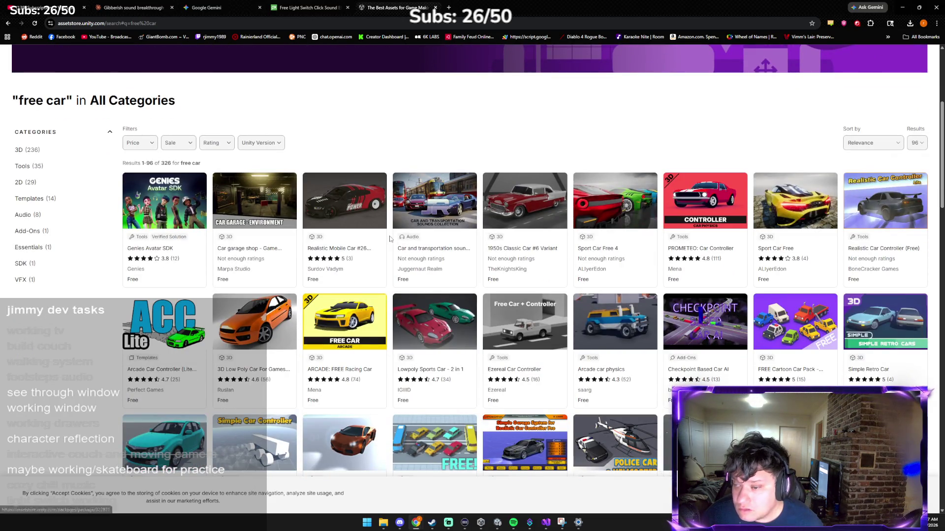
pyautogui.scroll(-1, 403, 266)
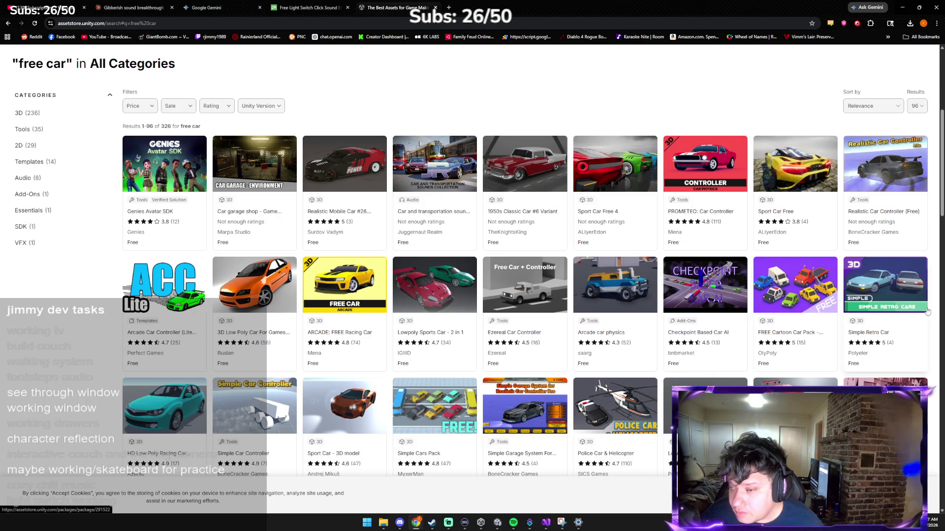
pyautogui.click(927, 311)
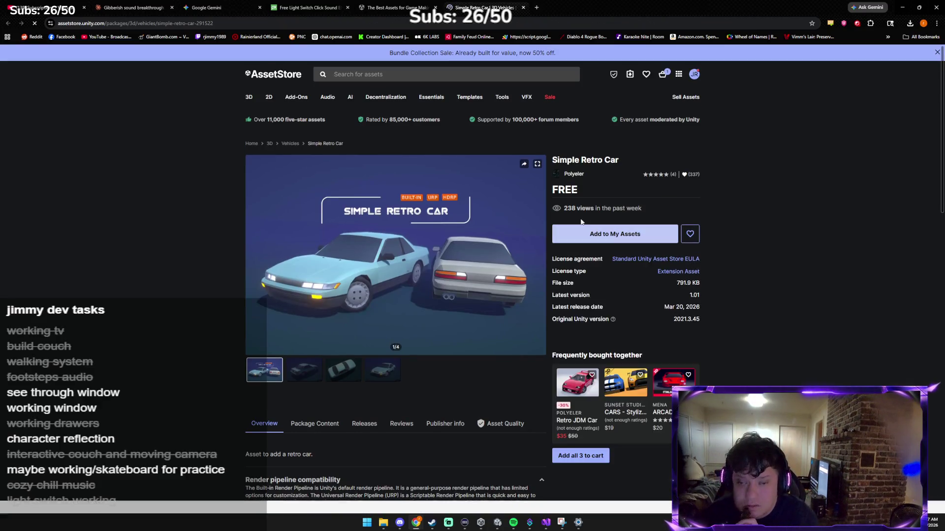
# Add Simple Retro Car to My Assets, accept the terms, and open it in Unity.
pyautogui.click(599, 238)
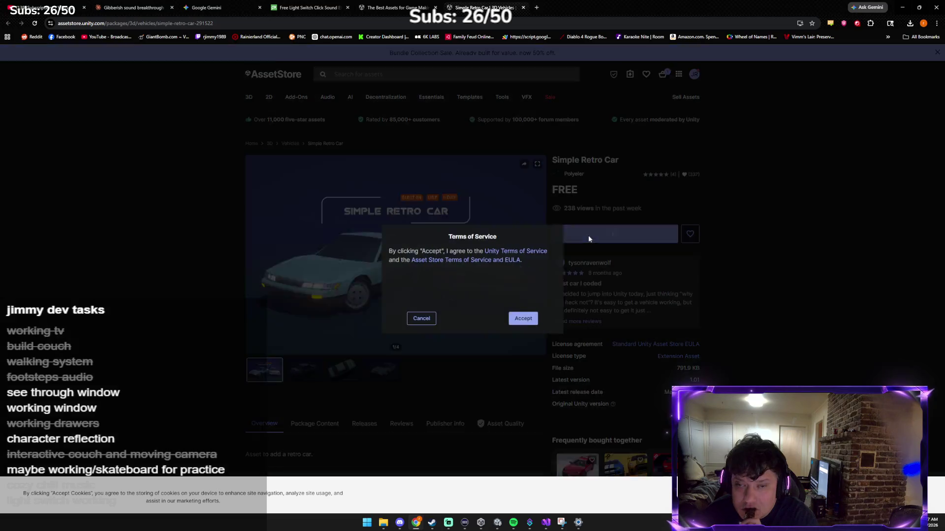
pyautogui.click(526, 322)
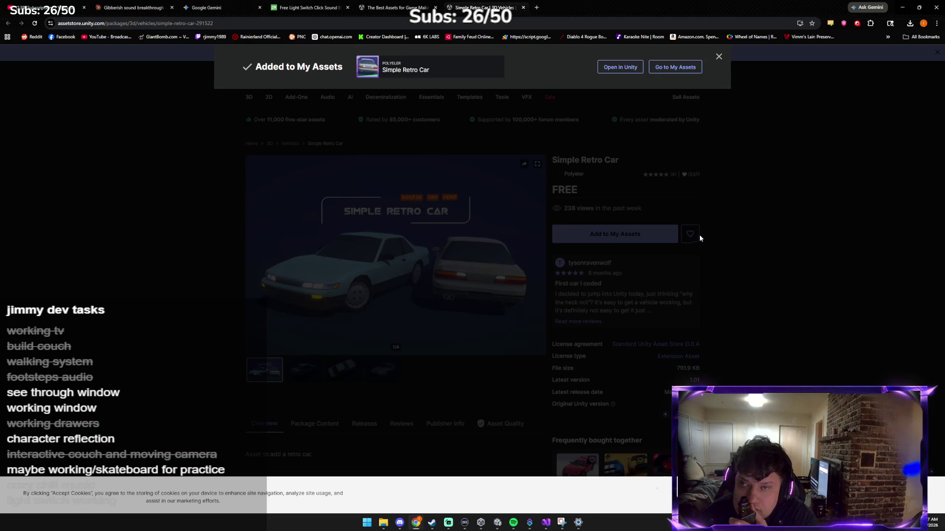
pyautogui.click(620, 68)
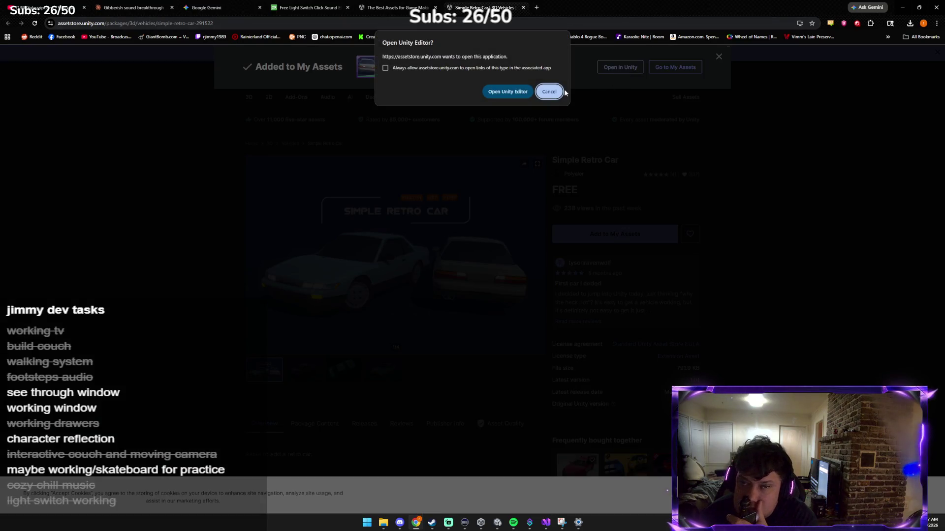
pyautogui.click(521, 92)
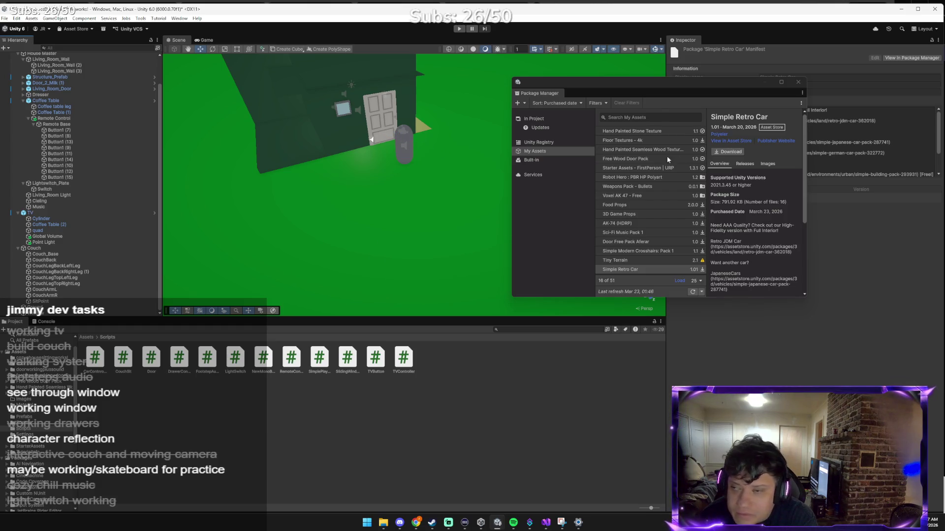
# Download and import all Simple Retro Car files, then return to the top-level Assets folder.
pyautogui.click(730, 151)
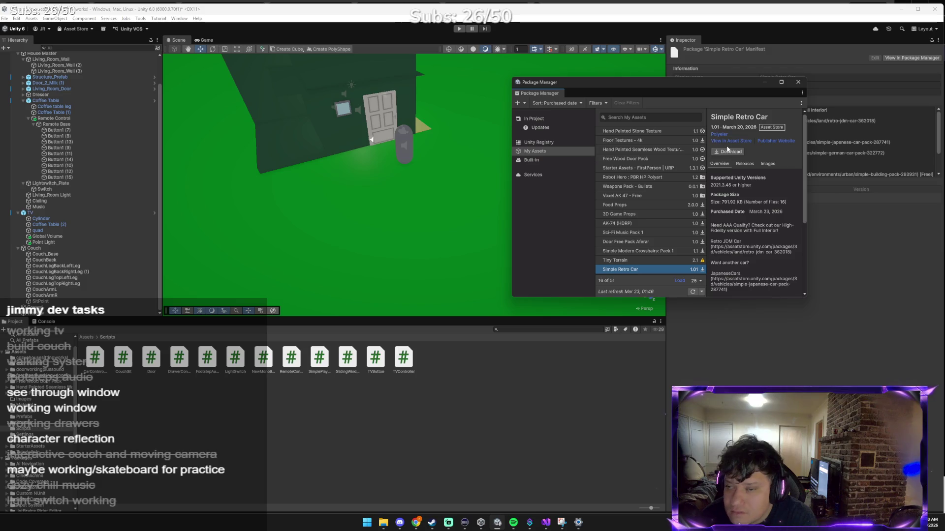
pyautogui.click(716, 152)
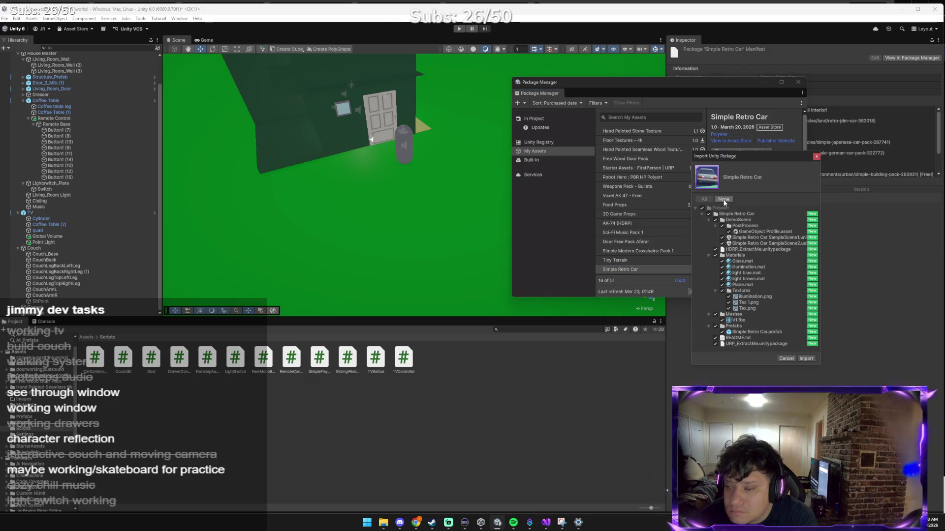
pyautogui.click(806, 359)
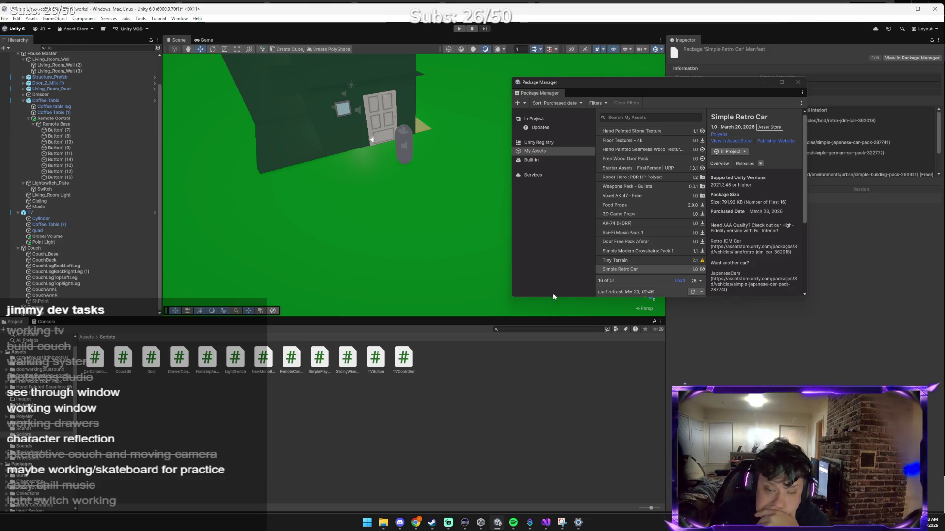
pyautogui.click(85, 338)
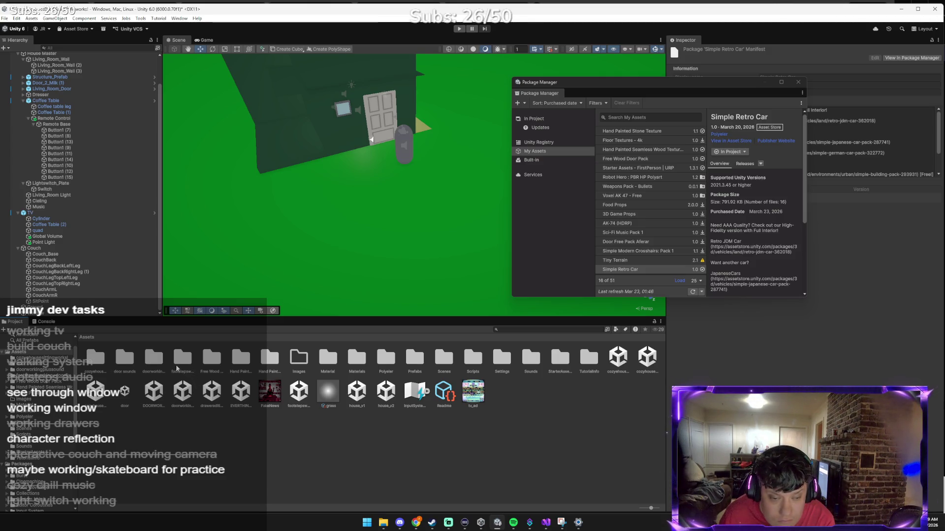
# Browse to the Polyeler > Simple Retro Car > Prefabs folder in the Project panel.
pyautogui.doubleClick(94, 361)
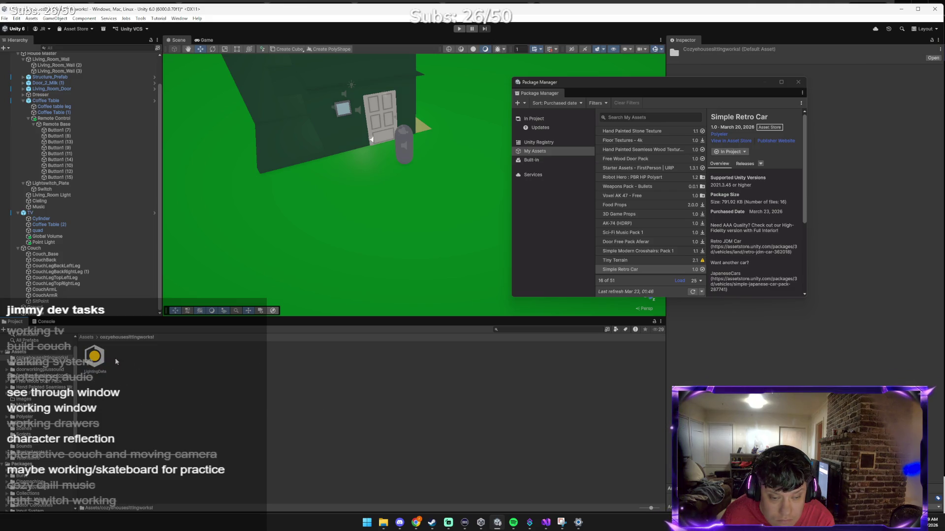
pyautogui.click(88, 337)
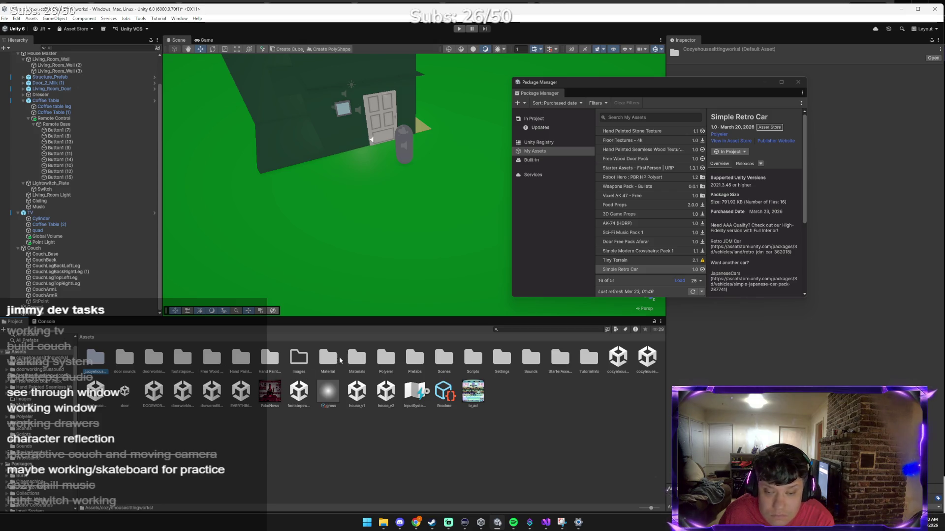
pyautogui.doubleClick(388, 358)
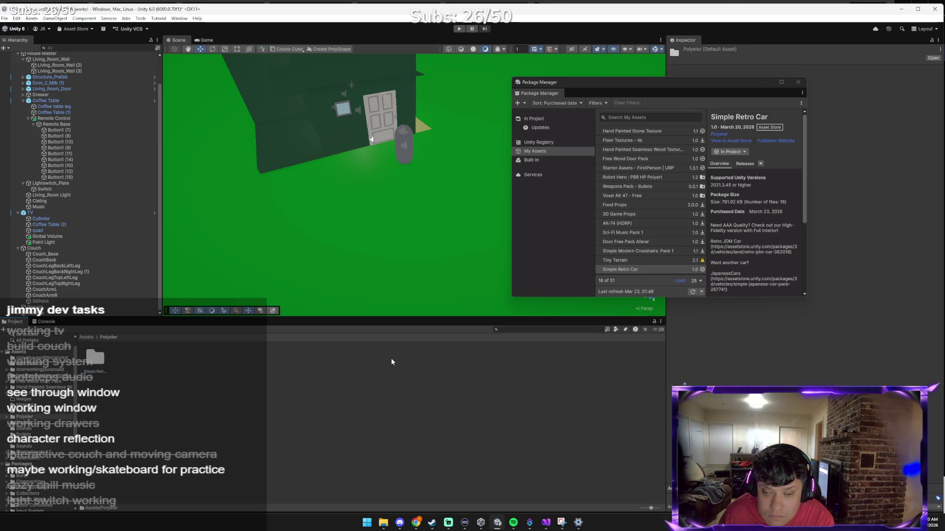
pyautogui.doubleClick(105, 369)
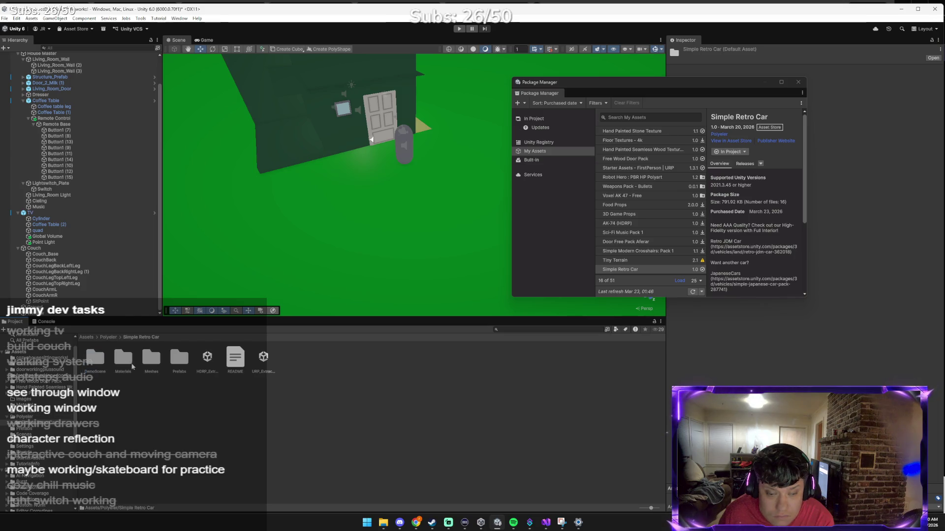
pyautogui.doubleClick(187, 366)
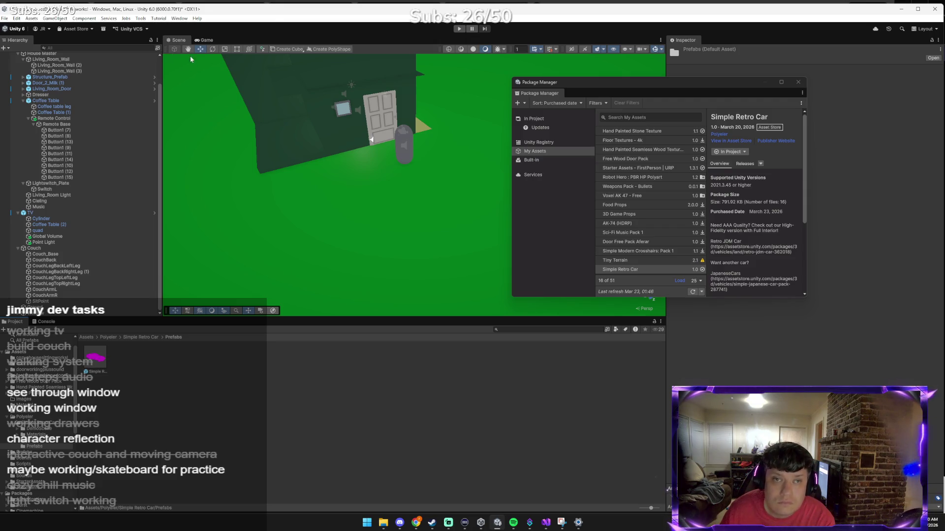
# Run the Render Pipeline Converter's Material Upgrade to convert materials to URP.
pyautogui.click(179, 19)
pyautogui.moveTo(204, 162)
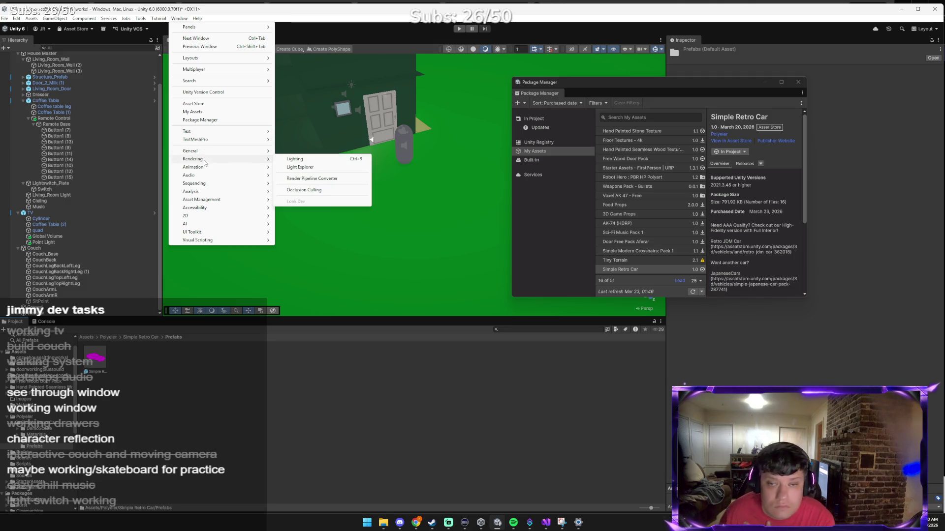
pyautogui.click(313, 179)
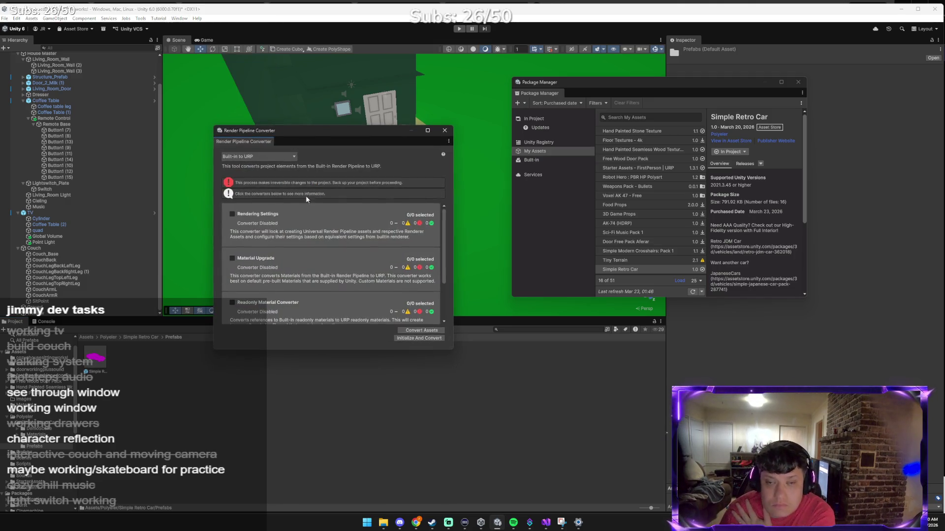
pyautogui.click(232, 258)
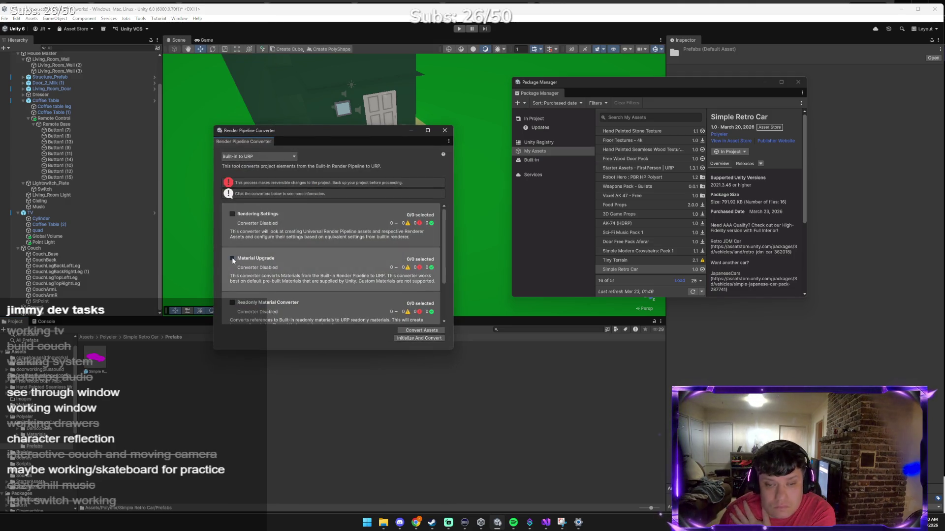
pyautogui.click(426, 330)
pyautogui.click(479, 280)
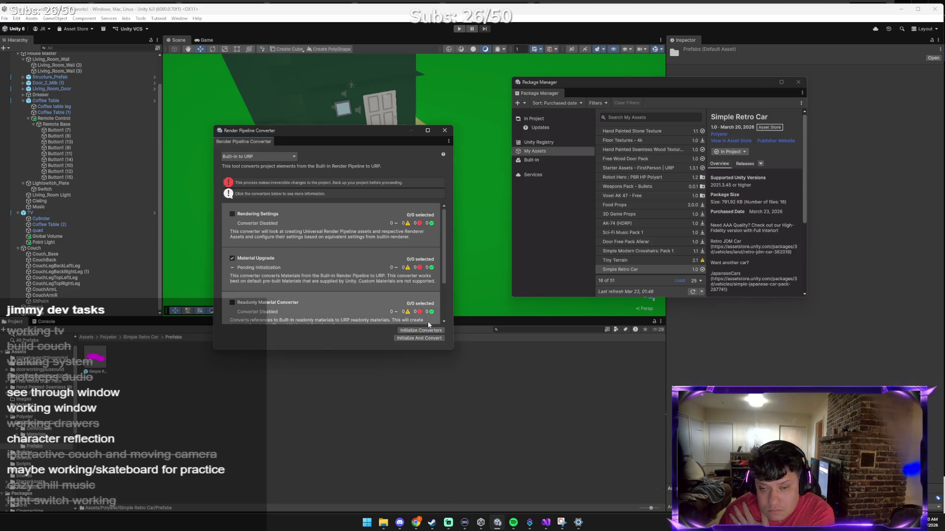
pyautogui.click(424, 338)
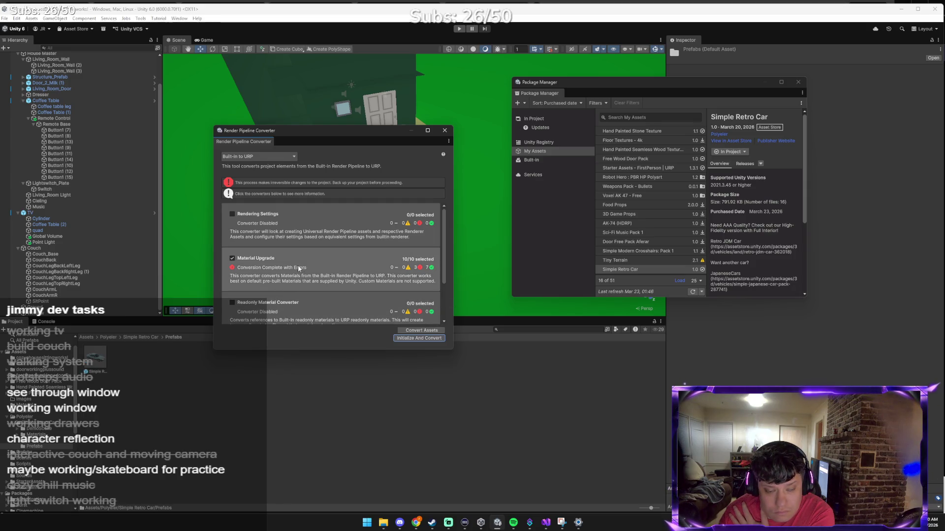
pyautogui.click(443, 131)
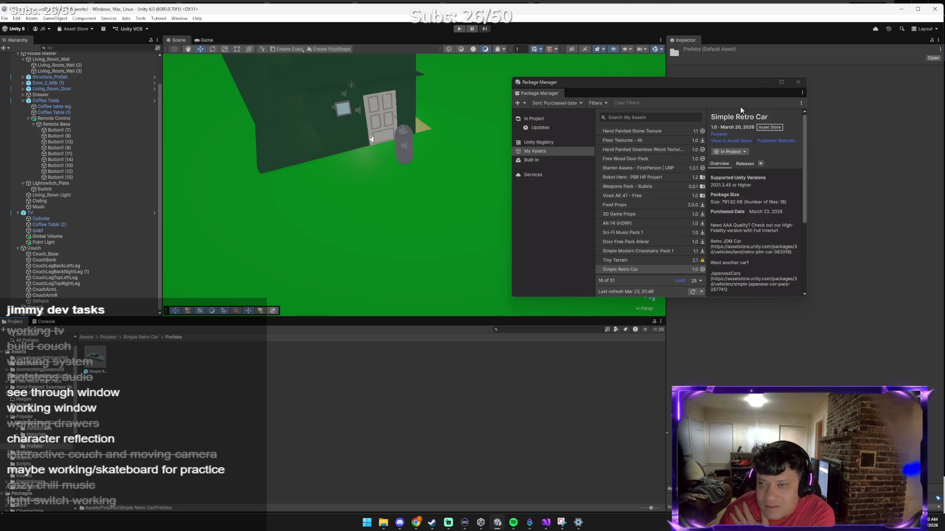
pyautogui.click(797, 81)
# Place the Simple Retro Car prefab on the grass before the house, rotated about -79° on Y.
pyautogui.moveTo(98, 357)
pyautogui.mouseDown()
pyautogui.moveTo(327, 290)
pyautogui.moveTo(352, 268)
pyautogui.moveTo(354, 277)
pyautogui.mouseUp()
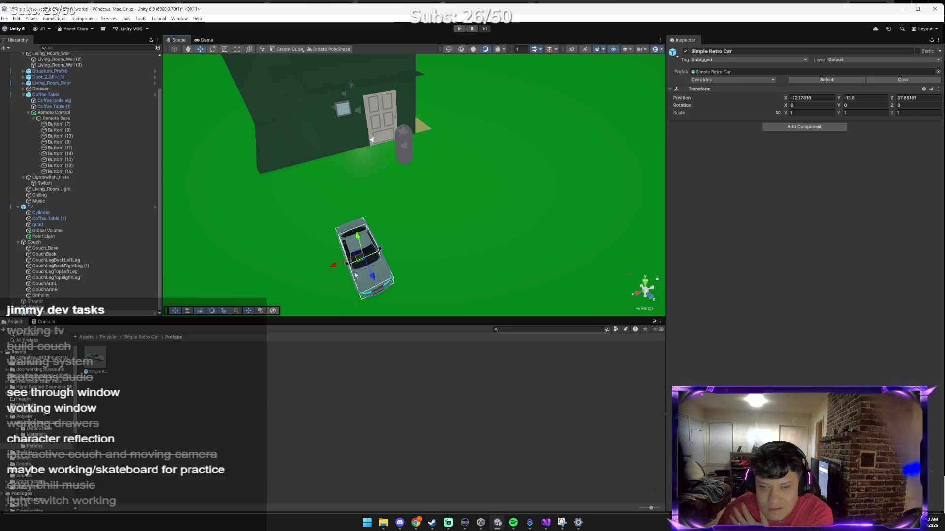
pyautogui.press('e')
pyautogui.press('w')
pyautogui.press('e')
pyautogui.moveTo(355, 279)
pyautogui.mouseDown()
pyautogui.moveTo(500, 259)
pyautogui.moveTo(370, 285)
pyautogui.mouseUp()
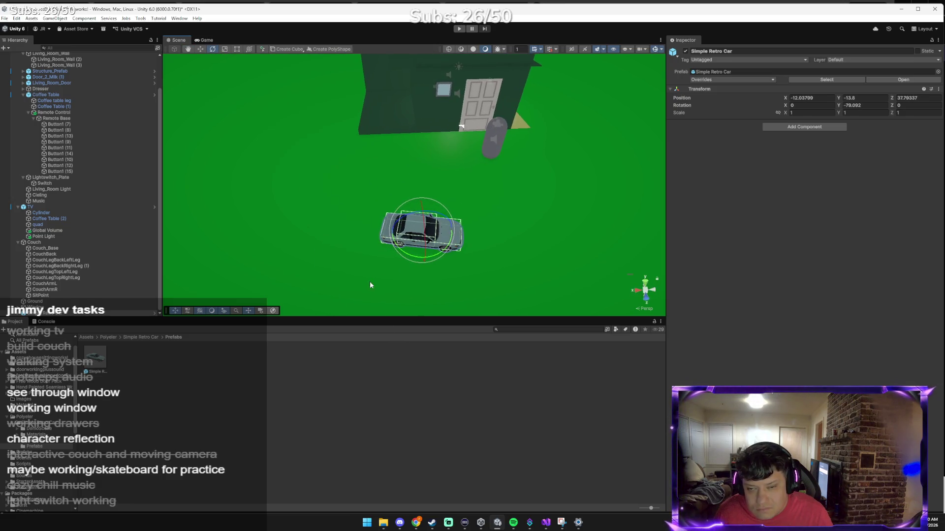
pyautogui.click(316, 236)
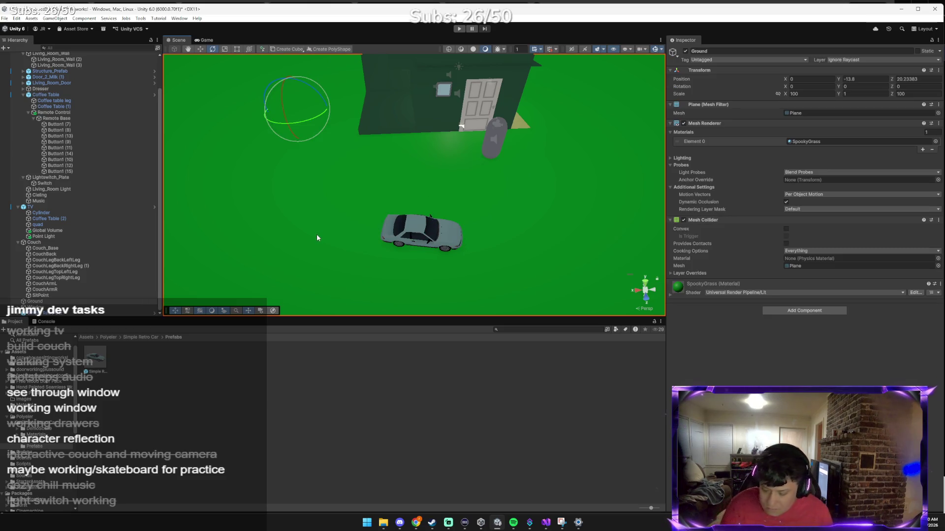
pyautogui.hotkey('alt', 'Tab')
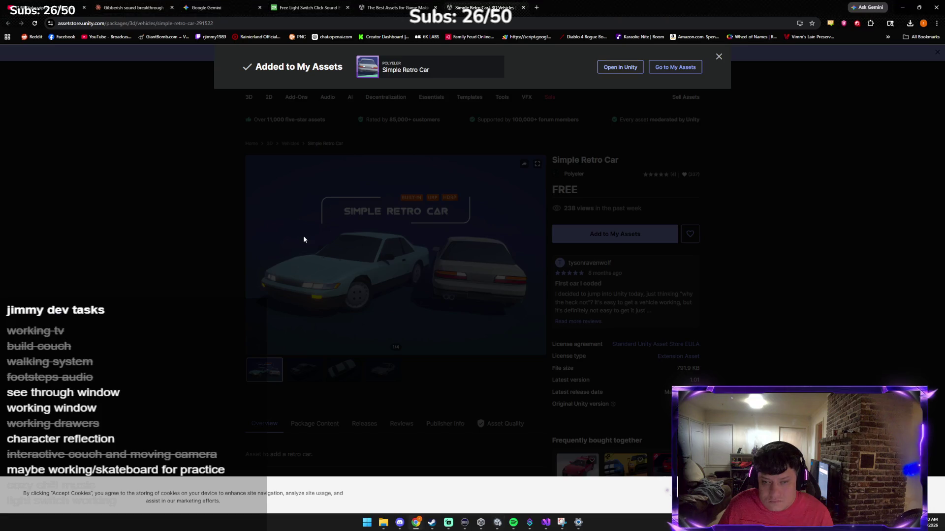
# Send Claude the scene screenshot with "i fixed the pink so easy!!", then return to Unity.
pyautogui.click(216, 7)
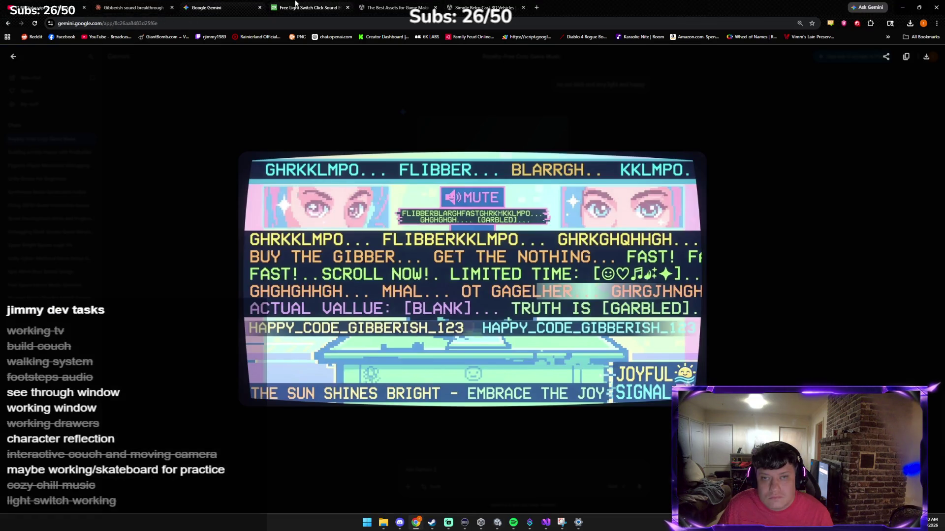
pyautogui.click(133, 8)
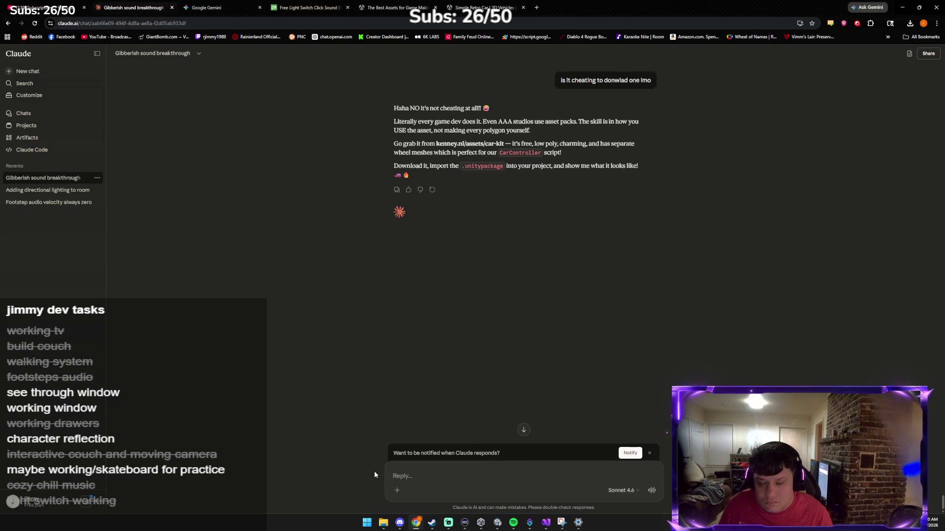
pyautogui.write('i fixed')
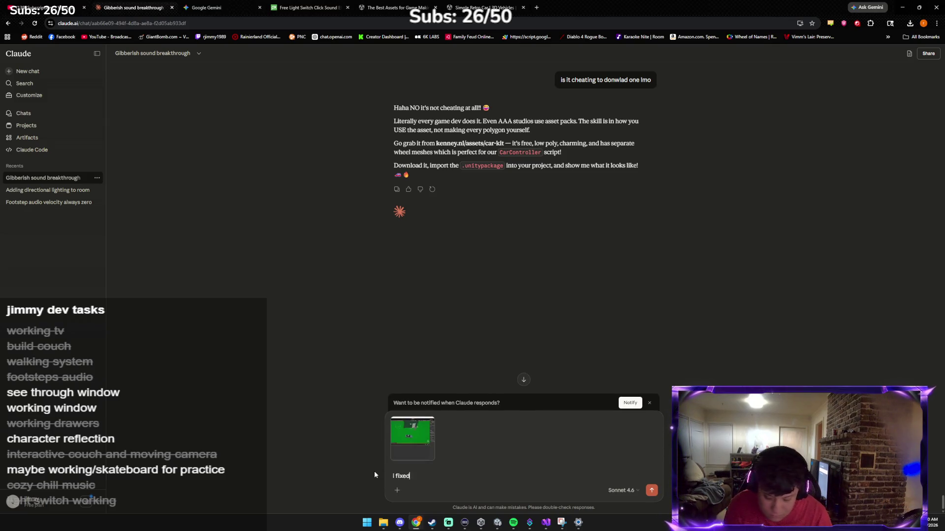
pyautogui.write(' the pink so e')
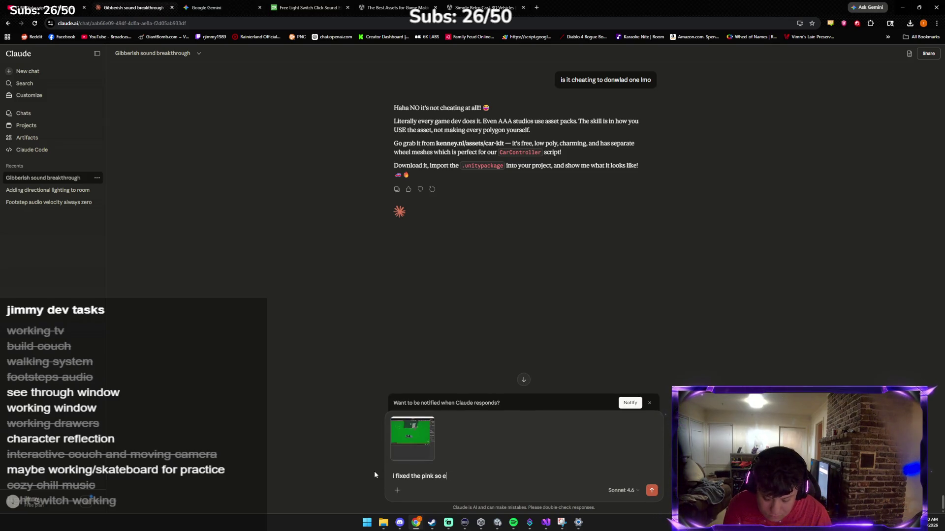
pyautogui.write('asy!!')
pyautogui.press('Return')
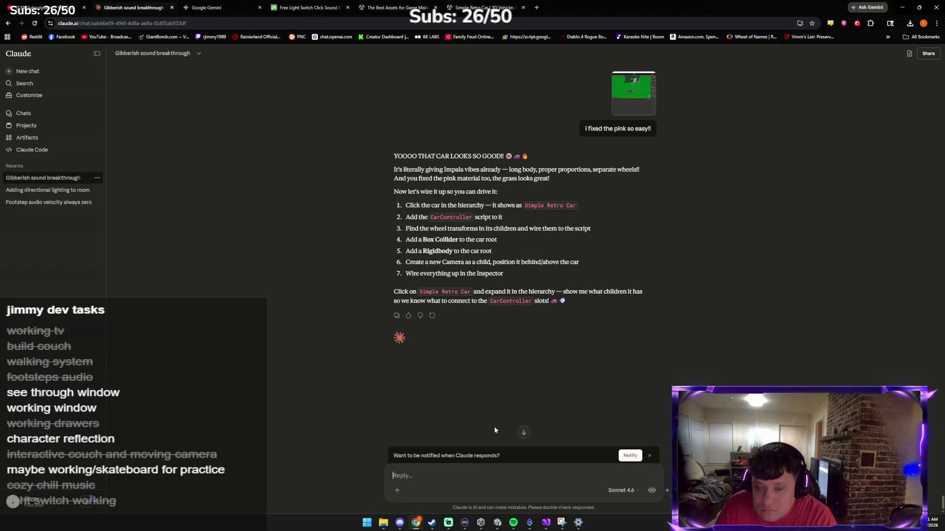
pyautogui.moveTo(497, 523)
pyautogui.click(489, 481)
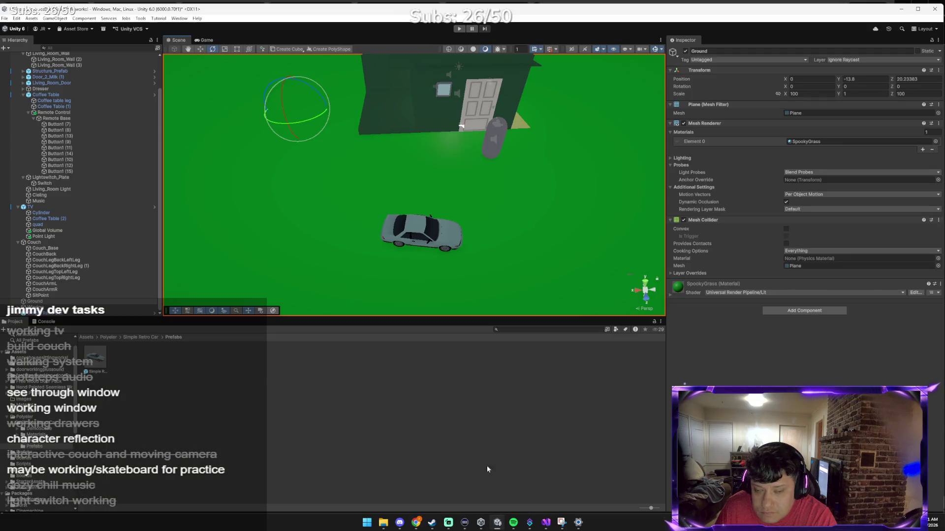
# Attach the CarController script from Assets > Scripts to the car and inspect its FR child.
pyautogui.click(86, 337)
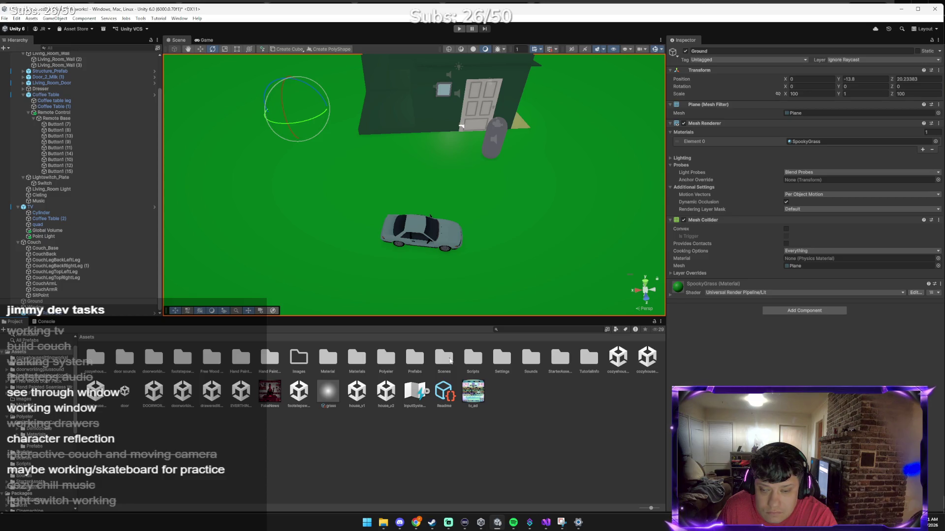
pyautogui.doubleClick(466, 360)
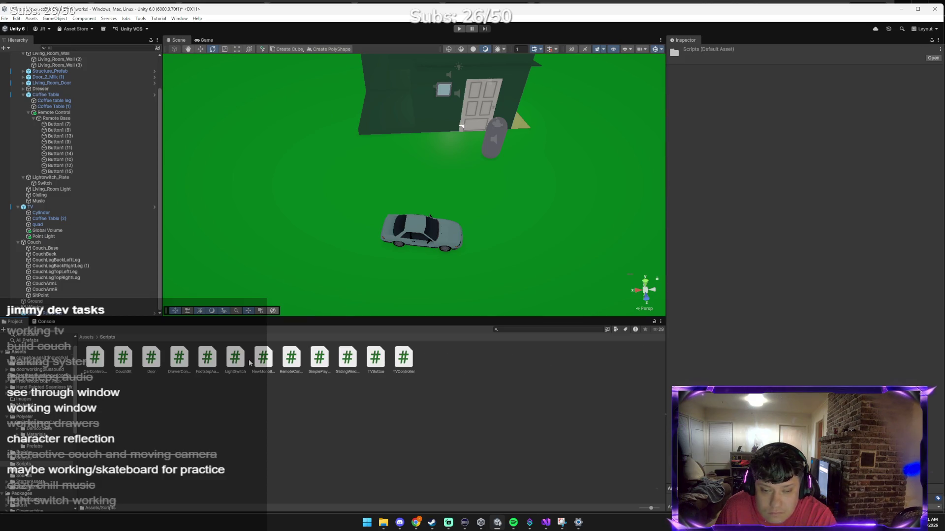
pyautogui.moveTo(95, 357)
pyautogui.mouseDown()
pyautogui.moveTo(104, 356)
pyautogui.moveTo(116, 294)
pyautogui.moveTo(95, 291)
pyautogui.moveTo(63, 315)
pyautogui.mouseUp()
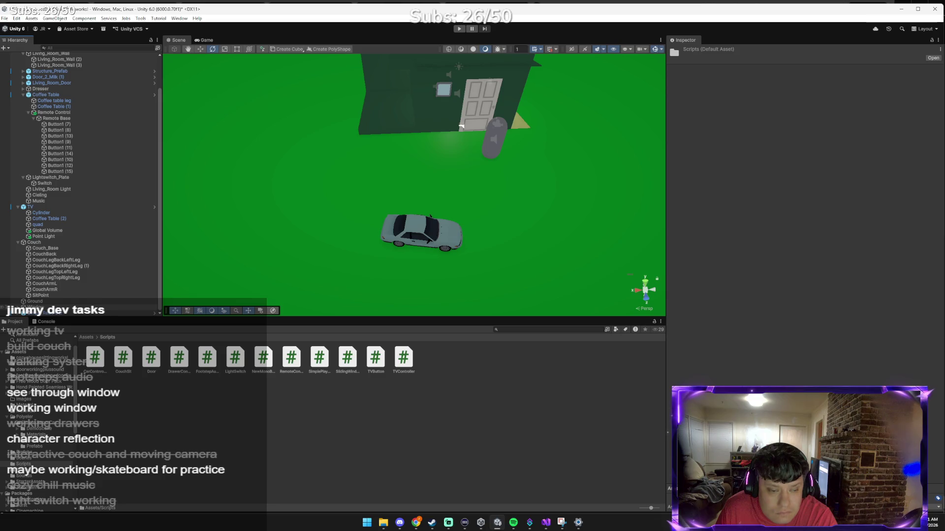
pyautogui.scroll(-2, 48, 289)
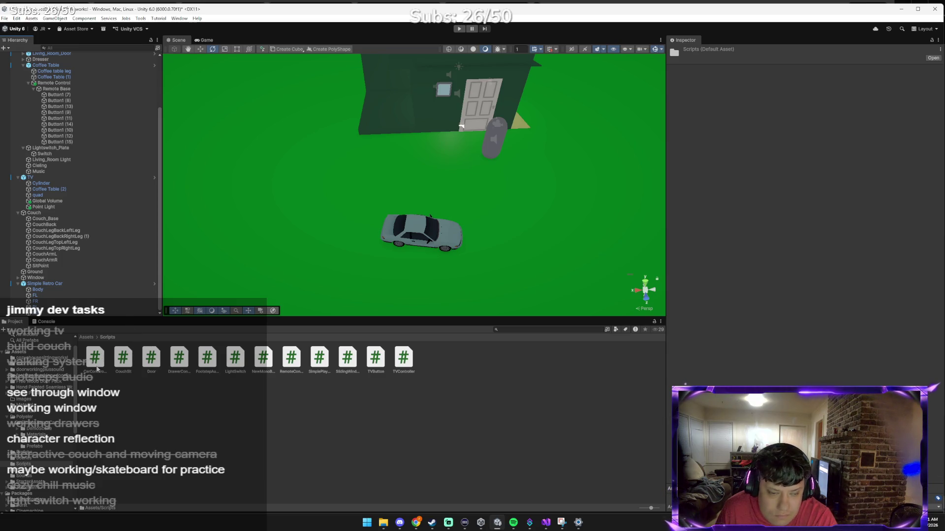
pyautogui.moveTo(98, 352); pyautogui.dragTo(47, 305)
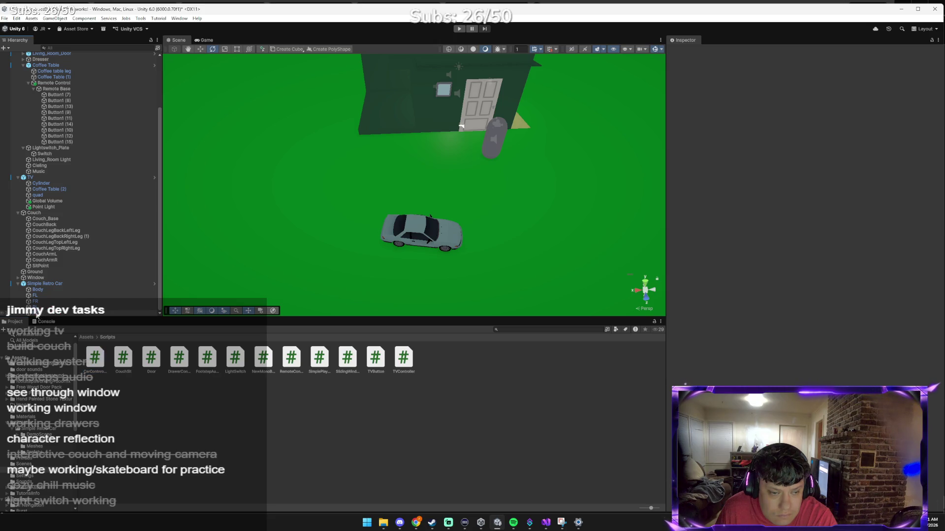
pyautogui.click(6, 302)
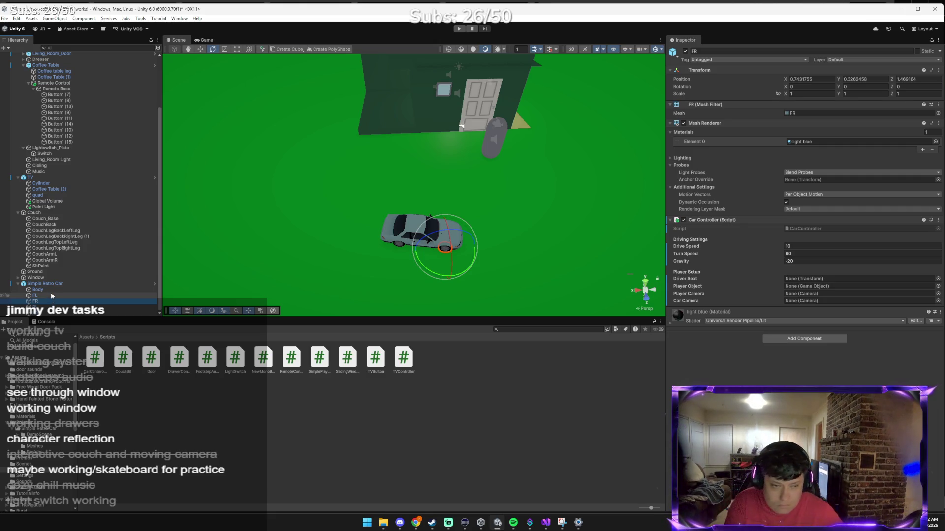
pyautogui.hotkey('alt', 'Tab')
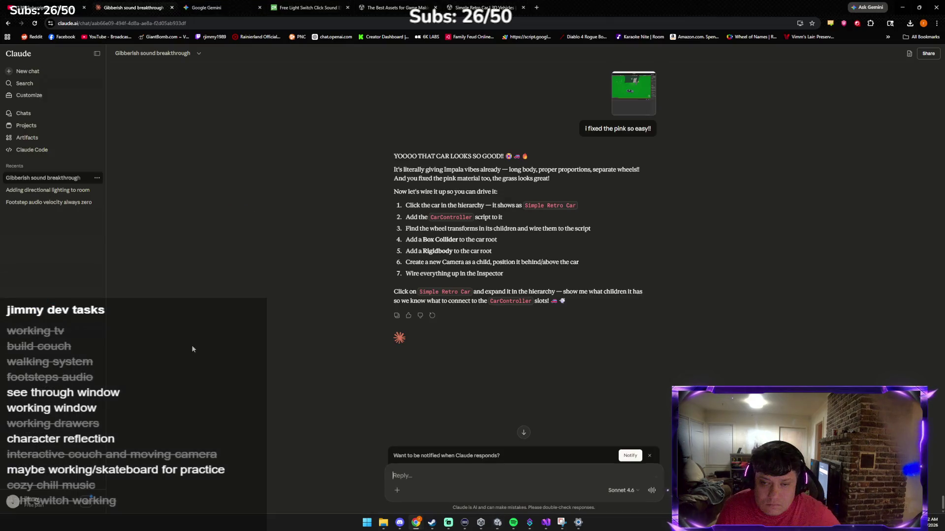
# Send Claude a screenshot asking "everything is set what now", then switch back to Unity.
pyautogui.hotkey('ctrl', 'v')
pyautogui.write('everything is set what n')
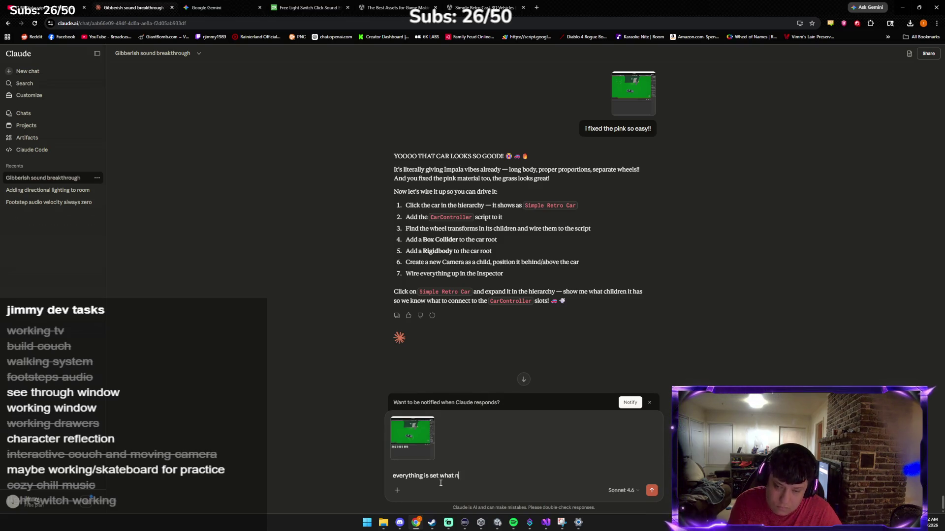
pyautogui.press('Return')
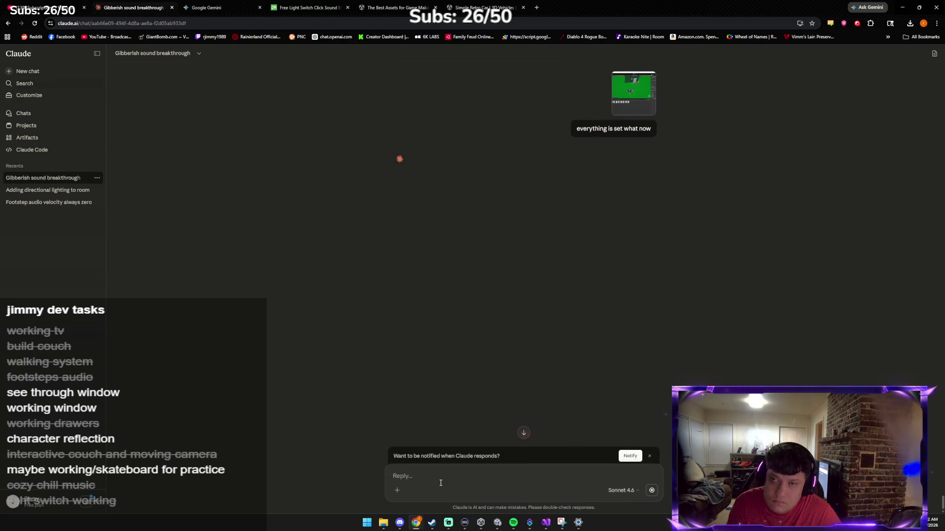
pyautogui.scroll(3, 561, 397)
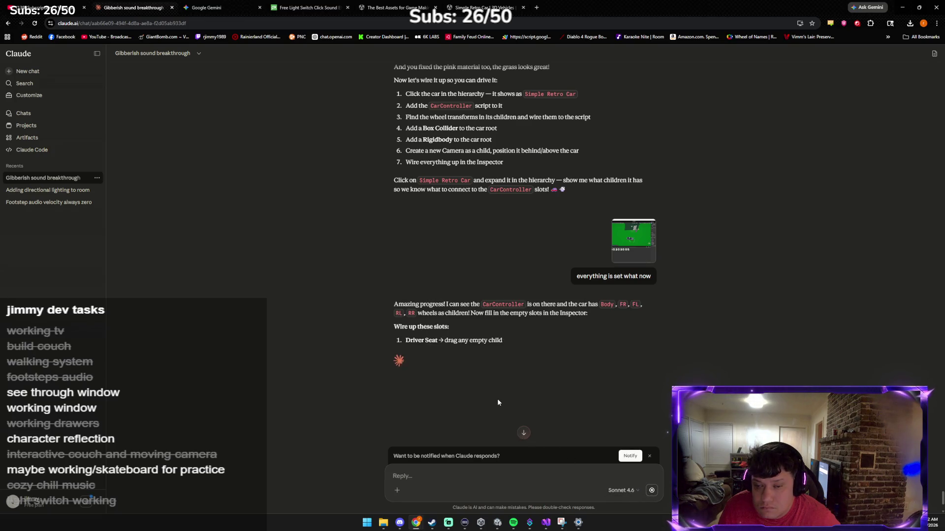
pyautogui.hotkey('alt', 'Tab')
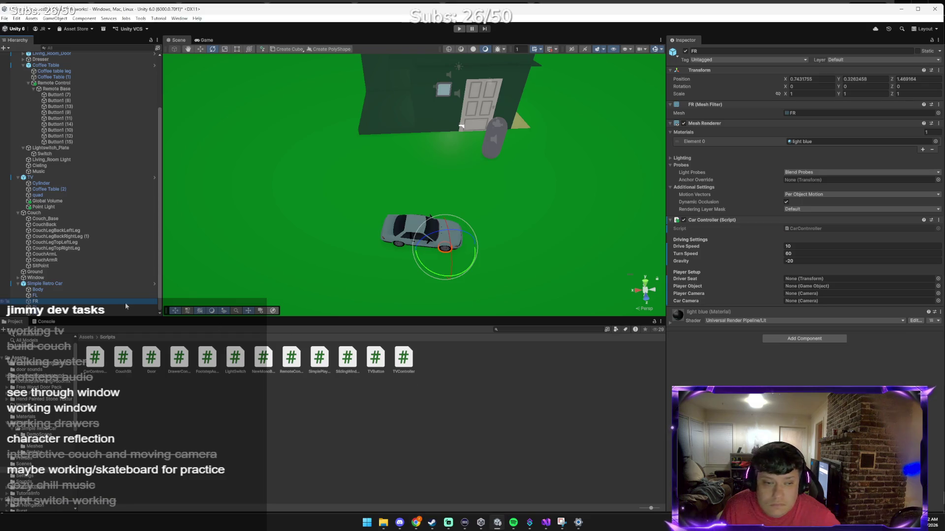
# Add a Box Collider component to Simple Retro Car.
pyautogui.click(794, 217)
pyautogui.write('b')
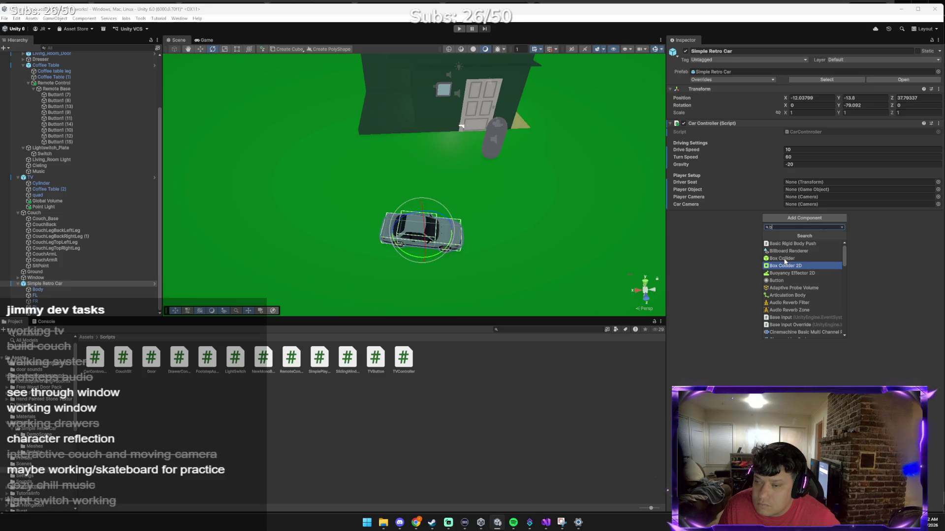
pyautogui.click(782, 259)
pyautogui.hotkey('alt', 'Tab')
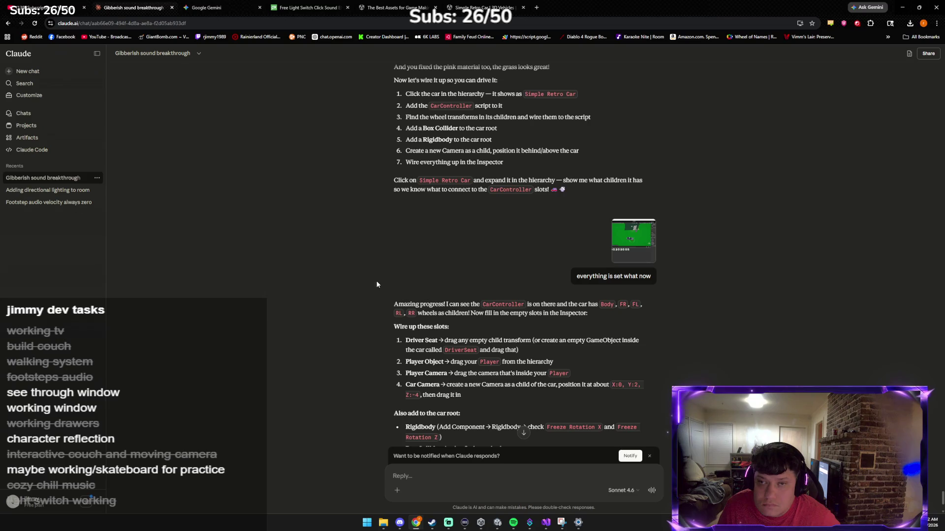
pyautogui.hotkey('alt', 'Tab')
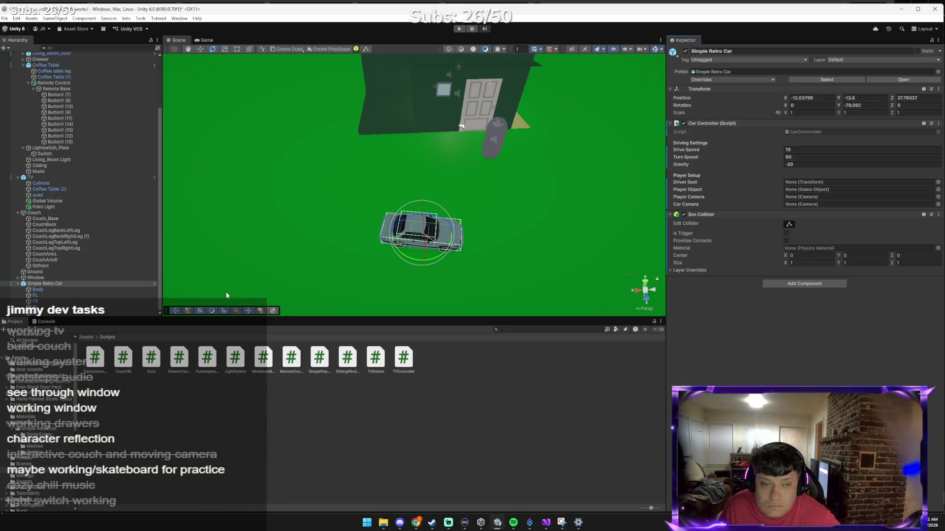
# Add a Rigidbody component to Simple Retro Car below the Box Collider.
pyautogui.click(781, 284)
pyautogui.write('b')
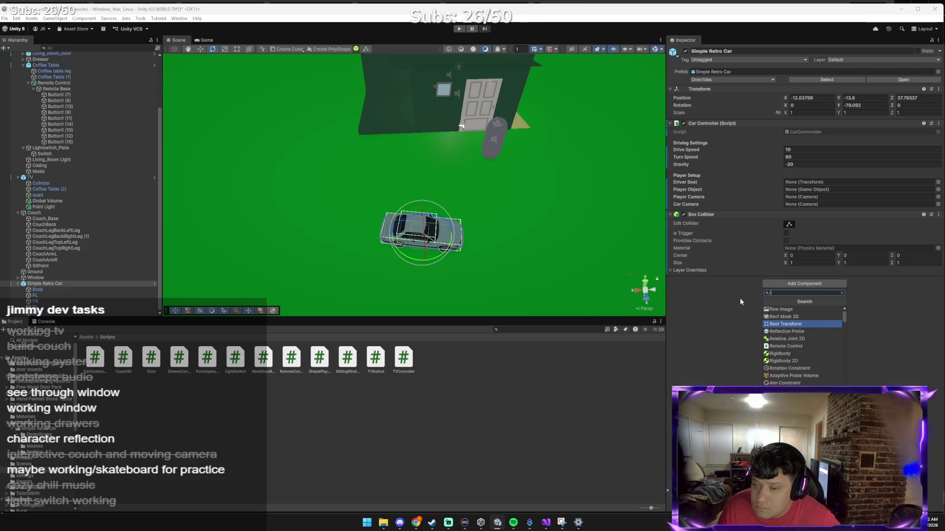
pyautogui.click(774, 357)
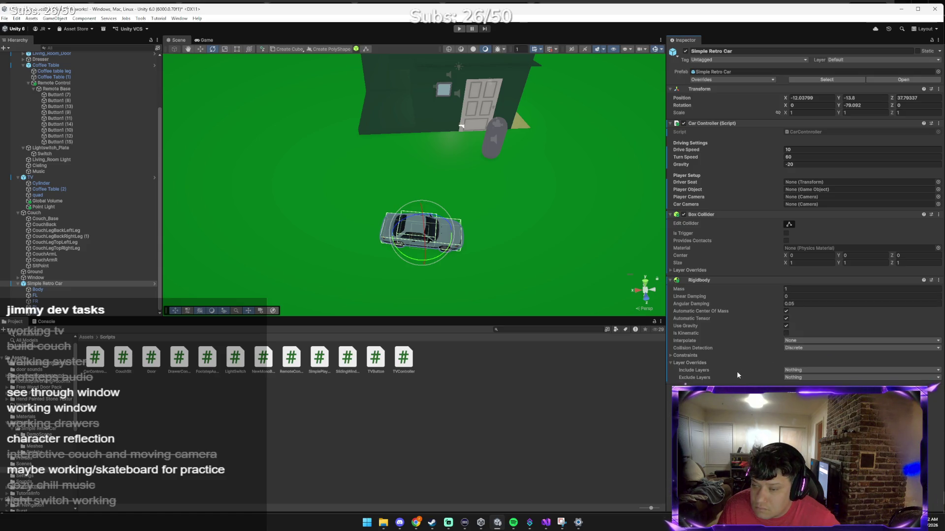
pyautogui.hotkey('alt', 'Tab')
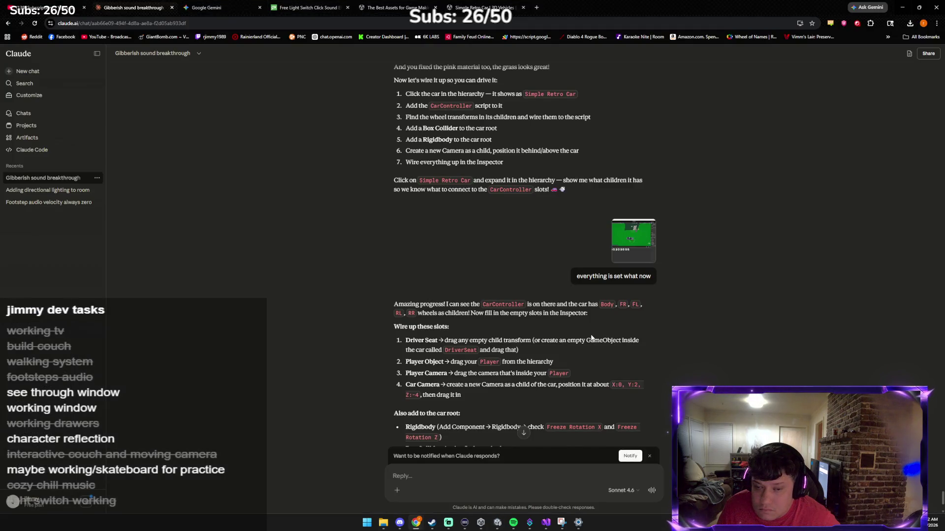
# Send Claude a screenshot of the car's new Box Collider and Rigidbody, then return to Unity.
pyautogui.scroll(-3, 585, 334)
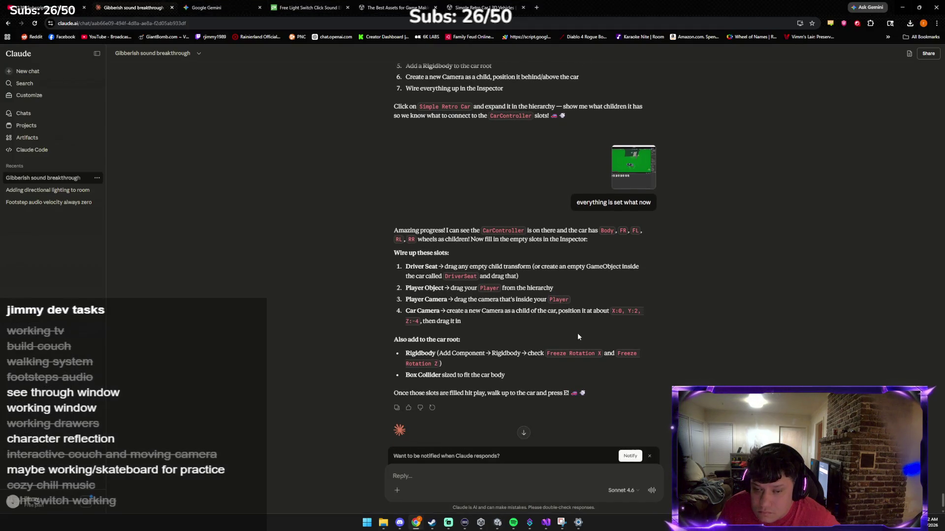
pyautogui.scroll(-3, 571, 332)
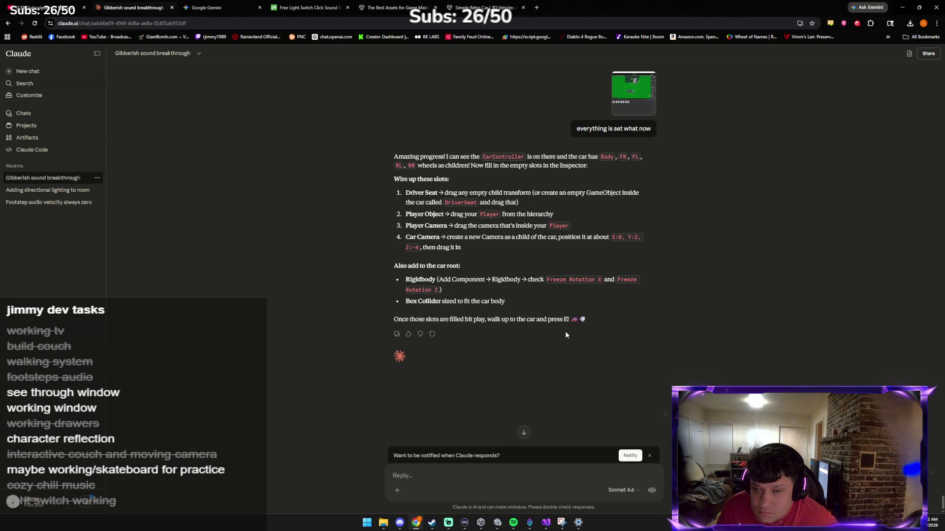
pyautogui.hotkey('alt', 'Tab')
pyautogui.hotkey('alt', 'Tab')
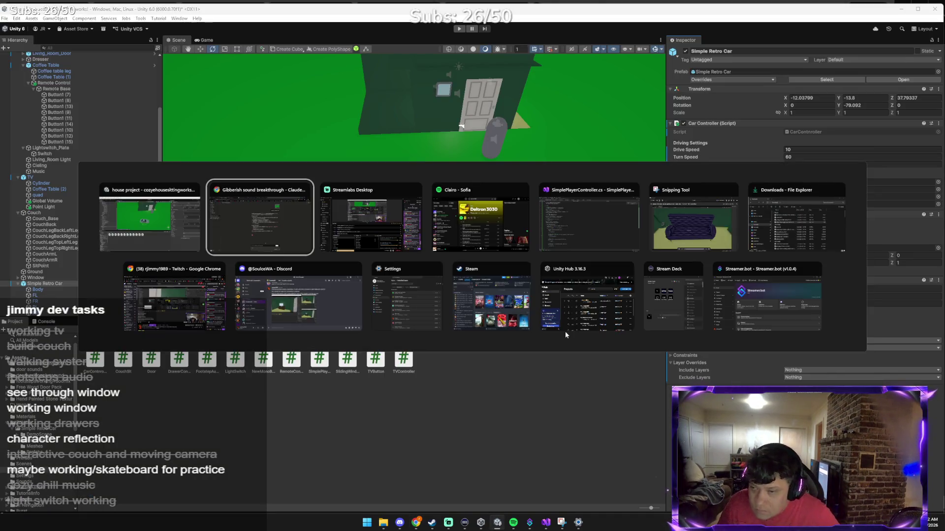
pyautogui.hotkey('ctrl', 'v')
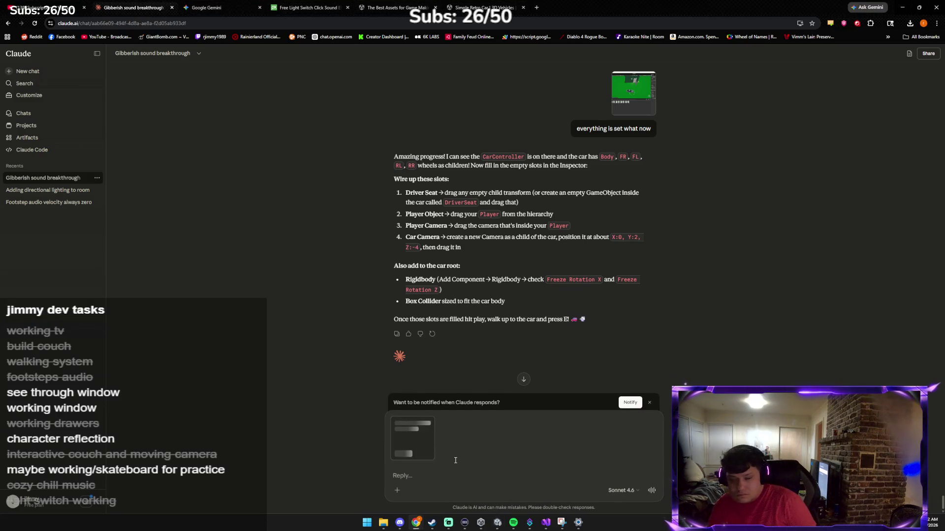
pyautogui.press('Return')
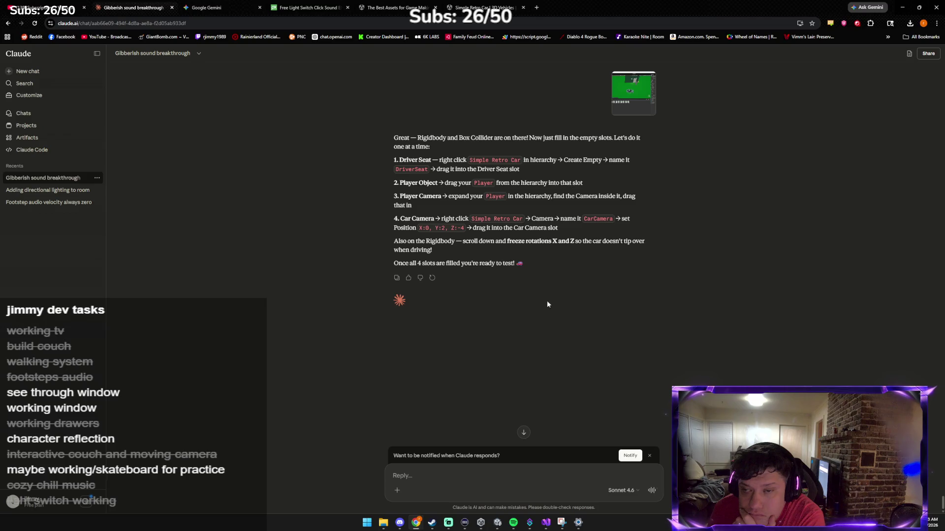
pyautogui.click(497, 525)
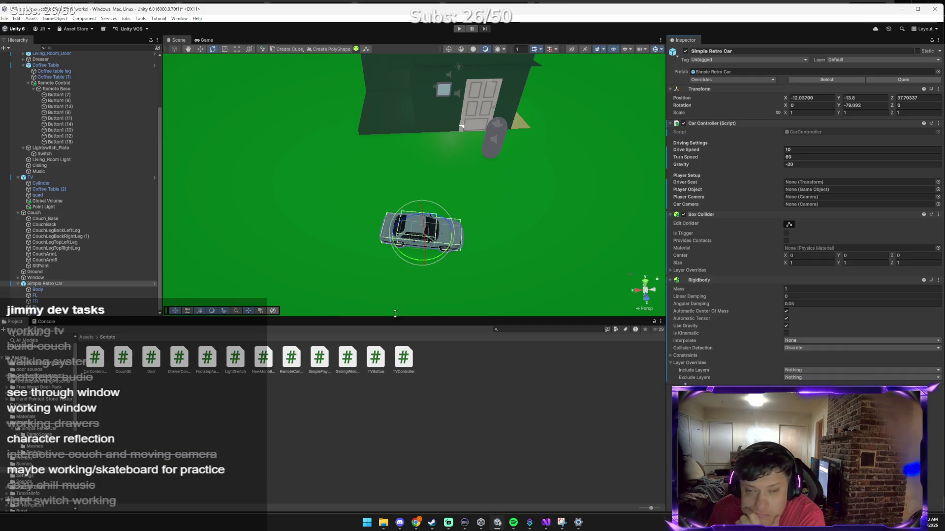
# Create an empty child object under Simple Retro Car and rename it DriverSeat.
pyautogui.click(47, 283)
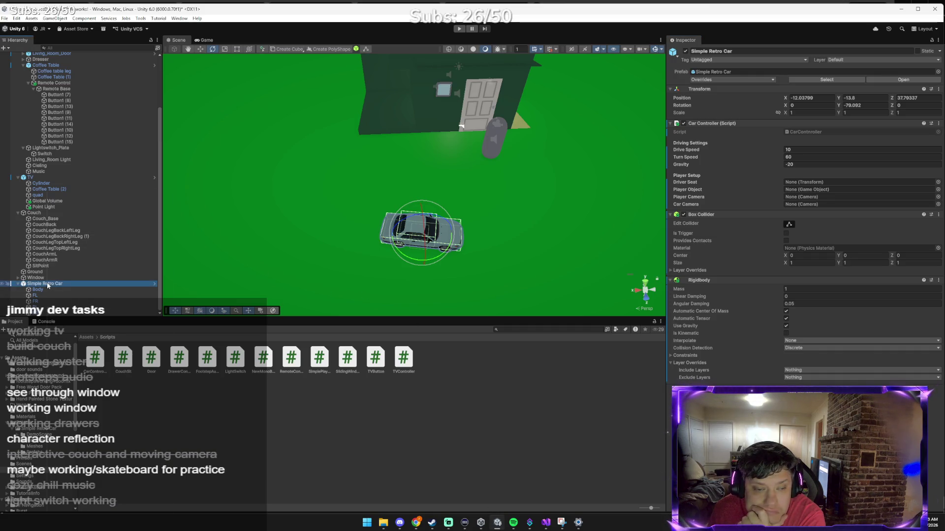
pyautogui.rightClick(48, 284)
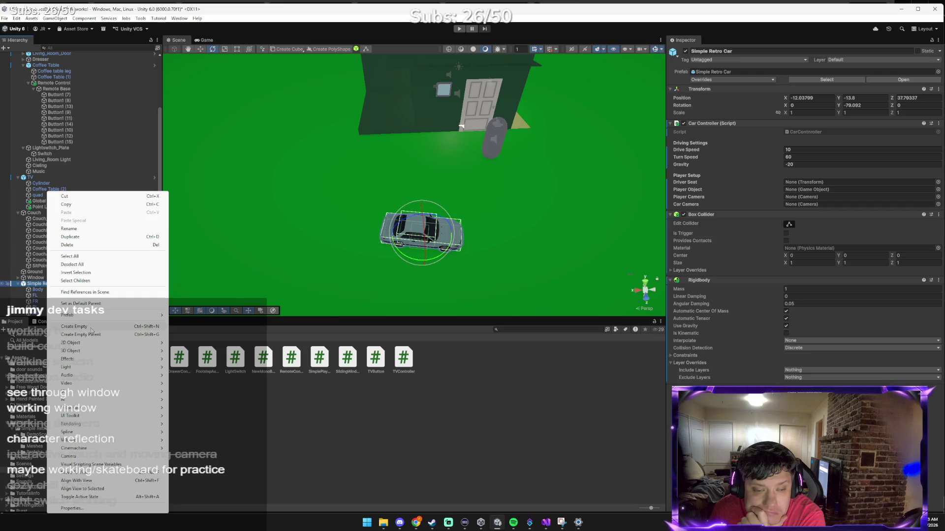
pyautogui.click(91, 327)
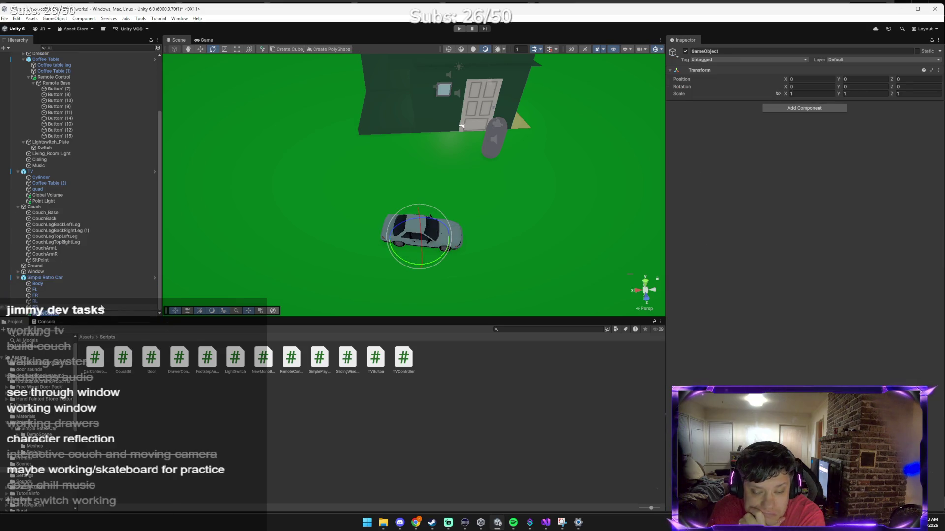
pyautogui.hotkey('alt', 'Tab')
pyautogui.hotkey('alt', 'Tab')
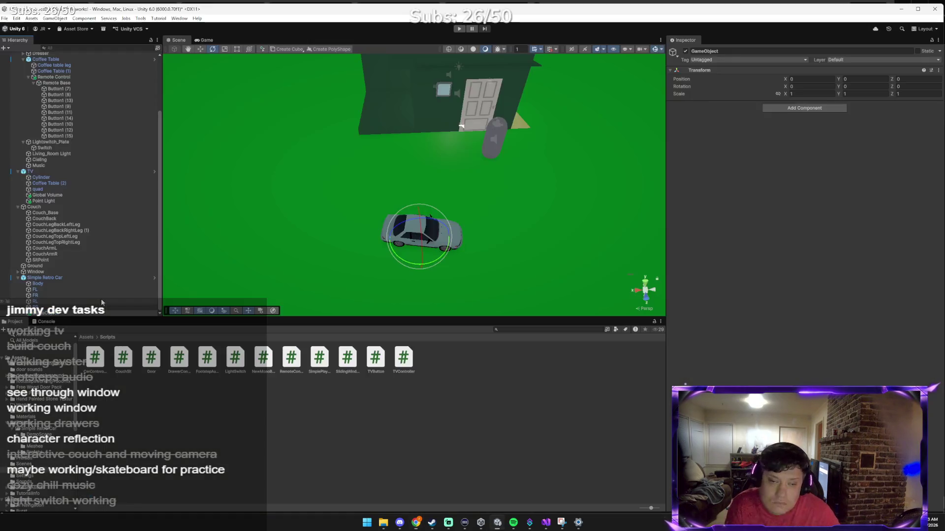
pyautogui.rightClick(83, 313)
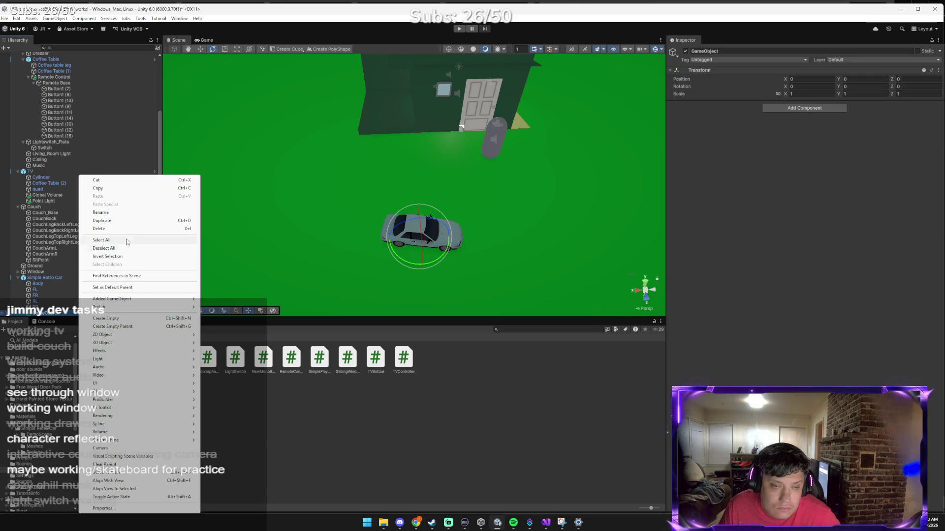
pyautogui.click(106, 212)
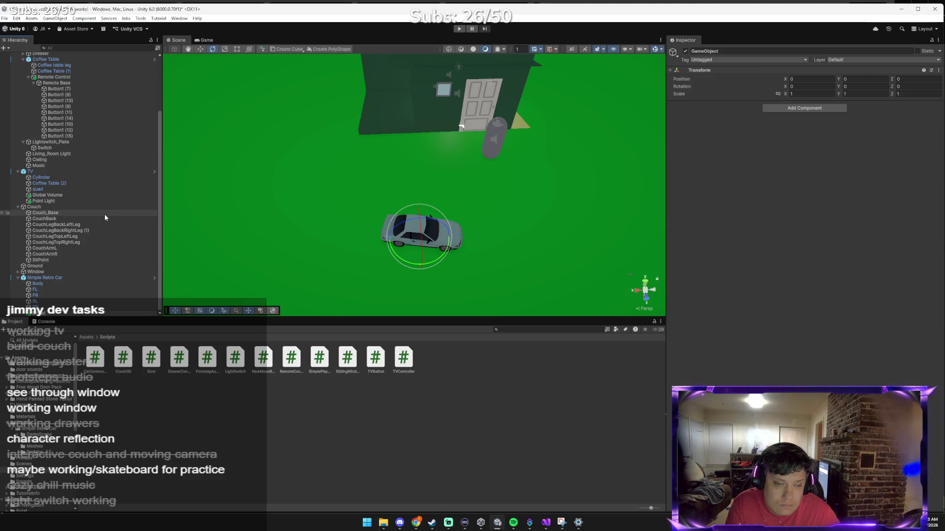
pyautogui.write('DriverSeat')
pyautogui.press('Return')
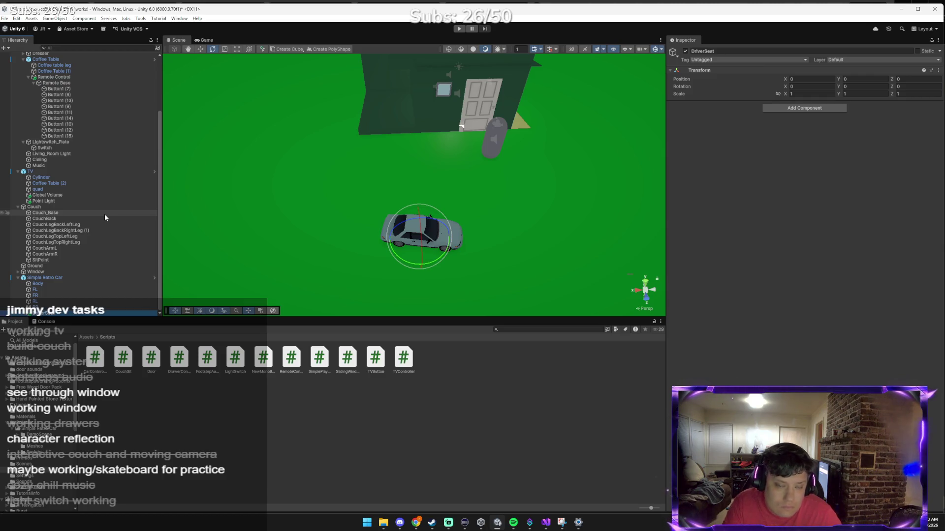
# Attach the CarController script to the DriverSeat object.
pyautogui.hotkey('alt', 'Tab')
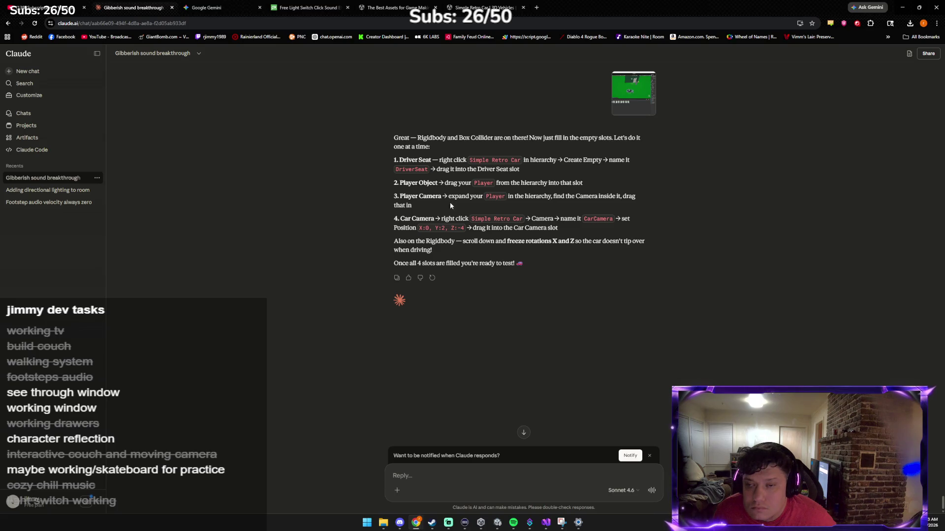
pyautogui.hotkey('alt', 'Tab')
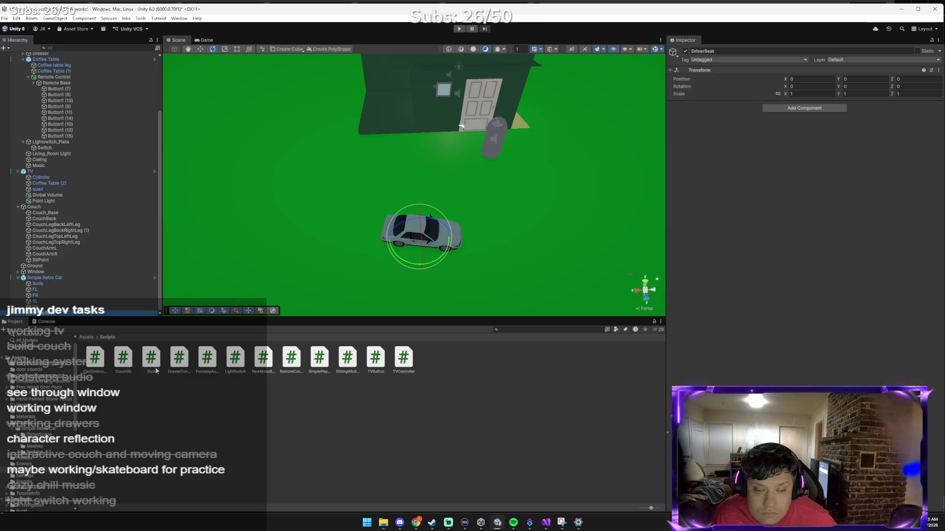
pyautogui.moveTo(95, 353)
pyautogui.mouseDown()
pyautogui.moveTo(29, 317)
pyautogui.moveTo(51, 313)
pyautogui.mouseUp()
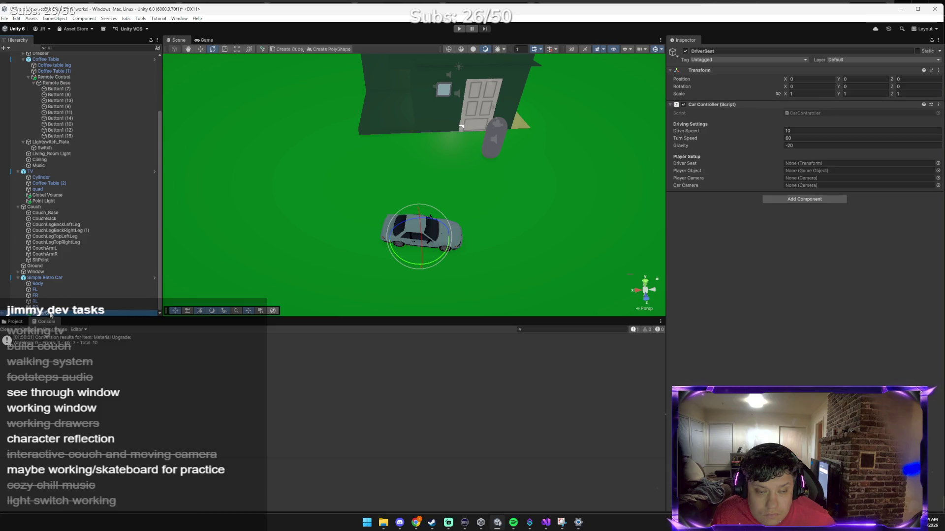
pyautogui.click(11, 322)
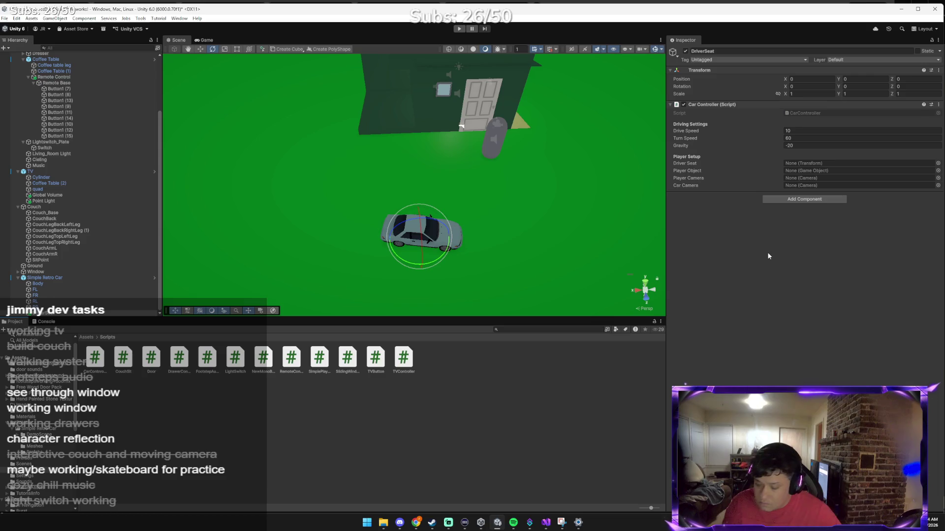
pyautogui.hotkey('alt', 'Tab')
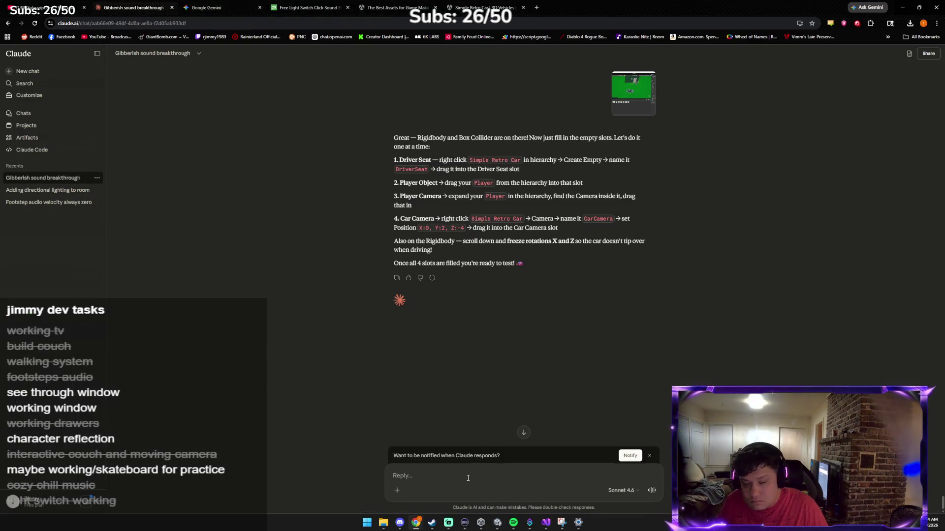
# Send Claude the DriverSeat screenshot asking "liek here?", then return to Unity after the reply.
pyautogui.hotkey('ctrl', 'v')
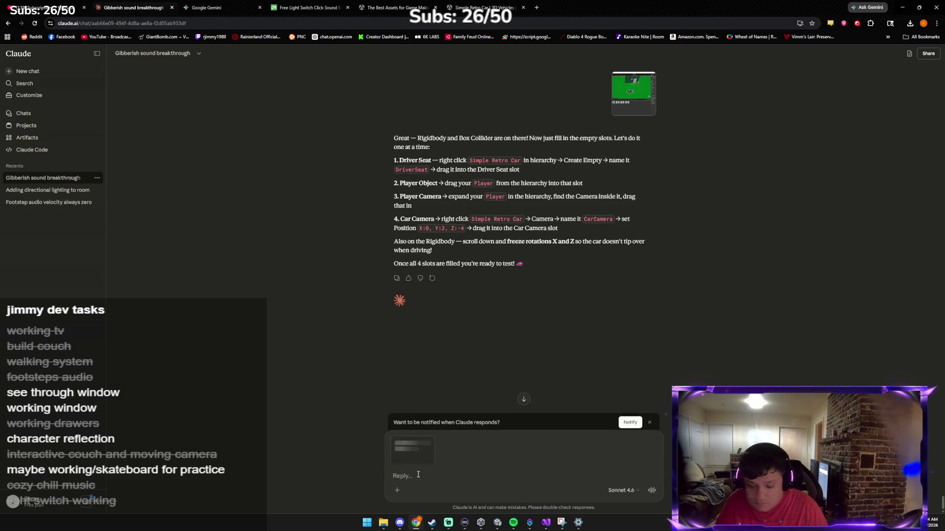
pyautogui.write('liek')
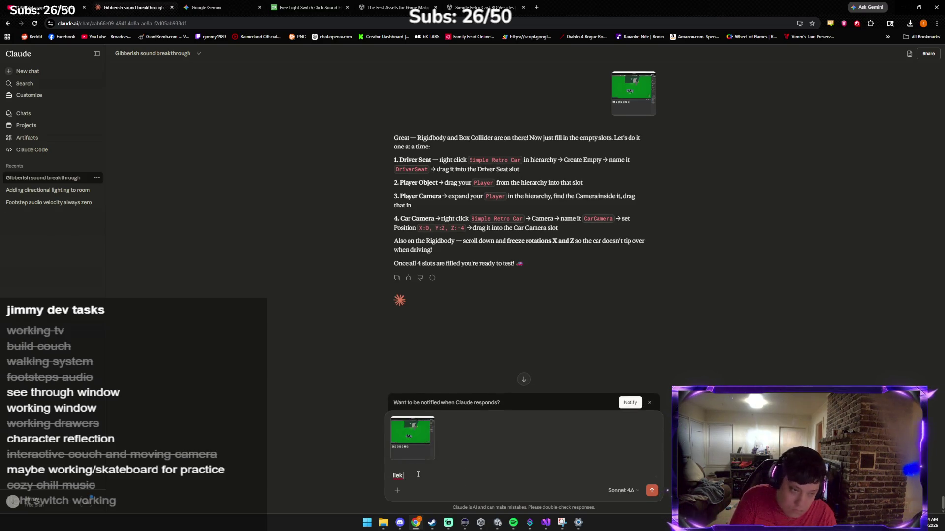
pyautogui.write('here')
pyautogui.rightClick(418, 476)
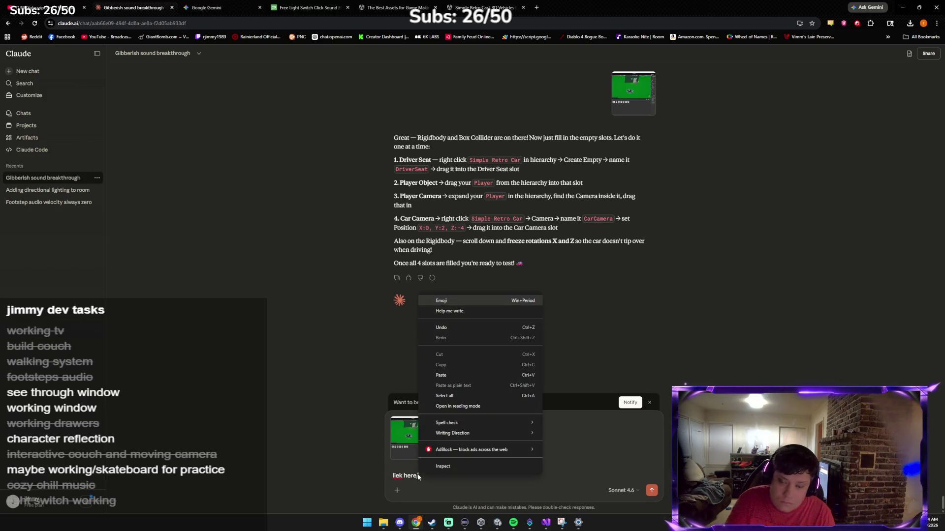
pyautogui.click(418, 475)
pyautogui.write('/')
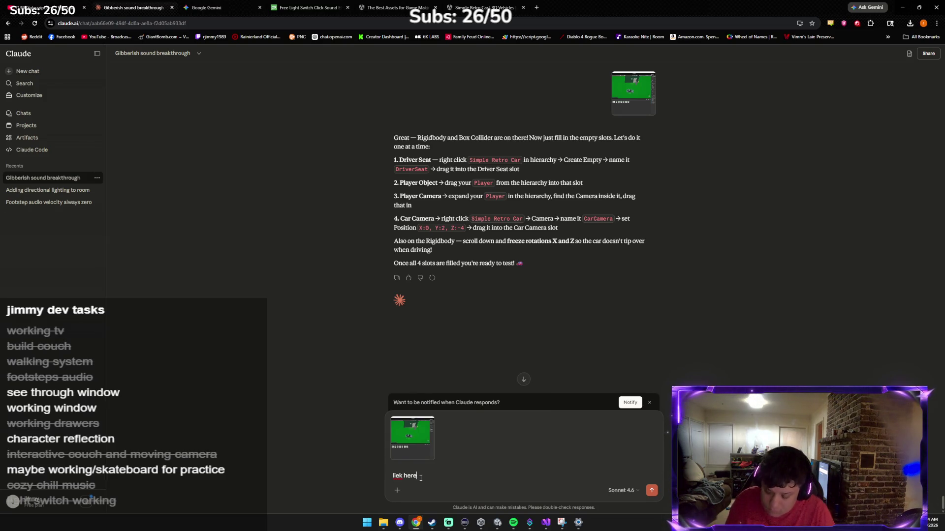
pyautogui.write('?')
pyautogui.press('Return')
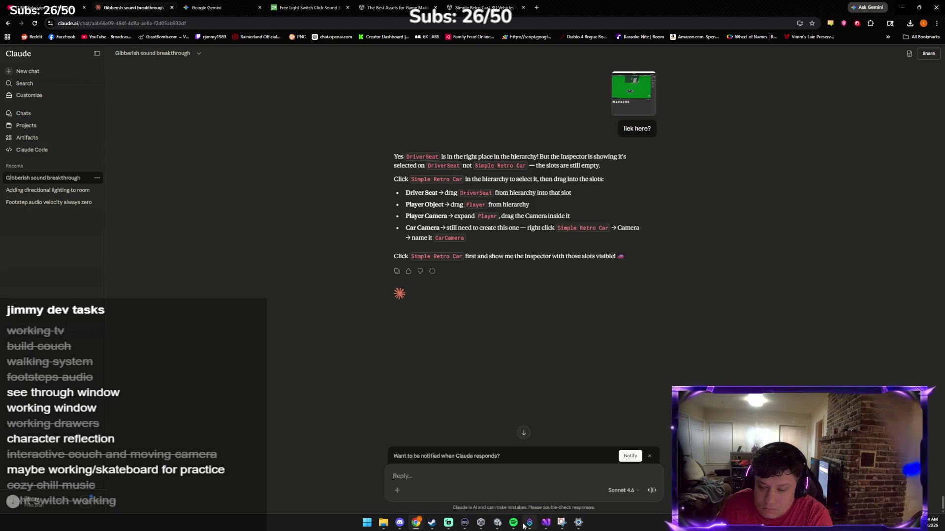
pyautogui.moveTo(494, 525)
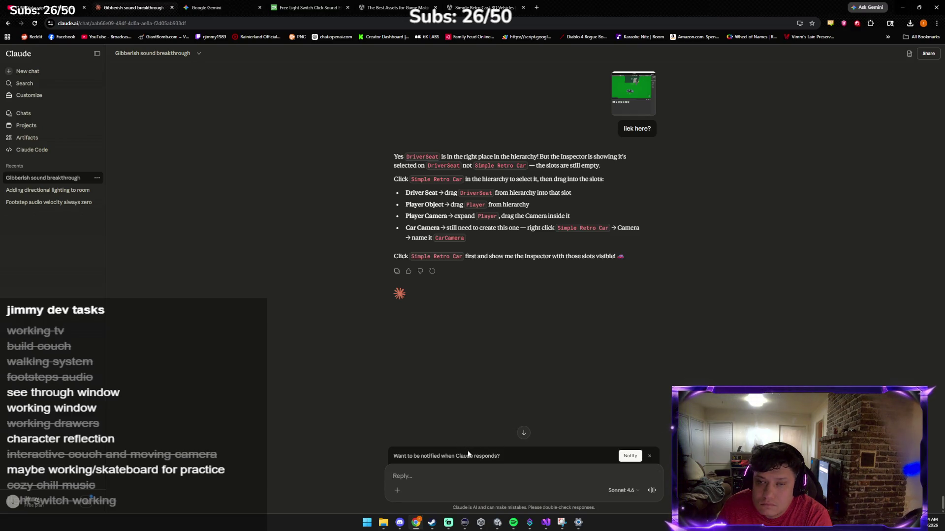
pyautogui.click(497, 523)
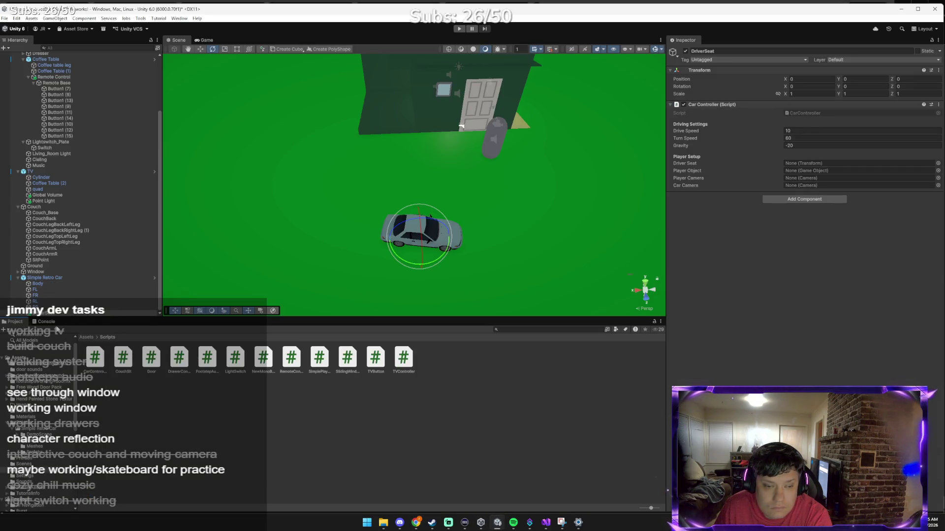